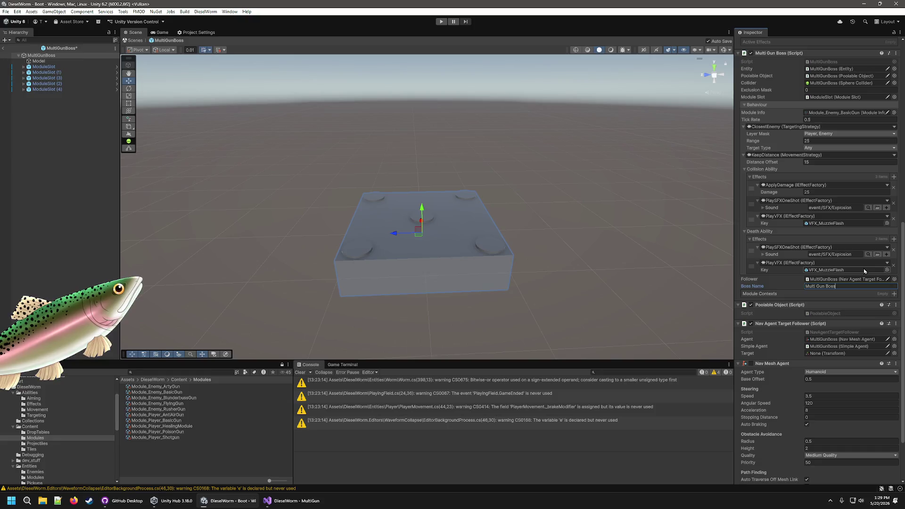
- Commit the name Multi Gun Boss and add a first module context with ModuleSlot (1) and Module_Enemy_BasicGun
left_click(670, 429)
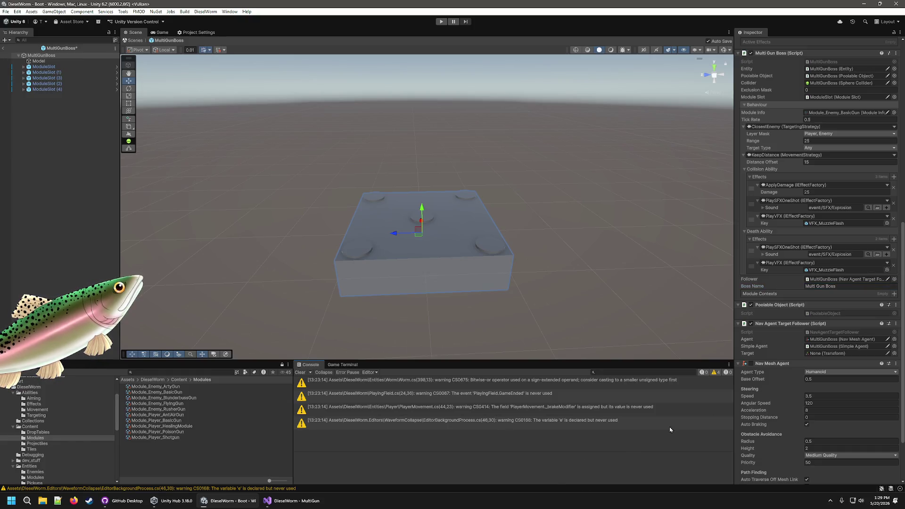
scroll(829, 247, "up", 4)
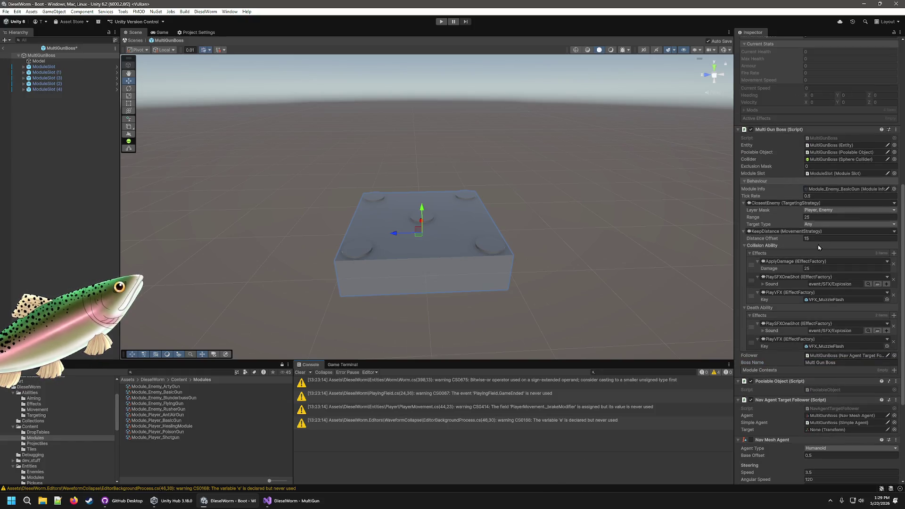
left_click(893, 371)
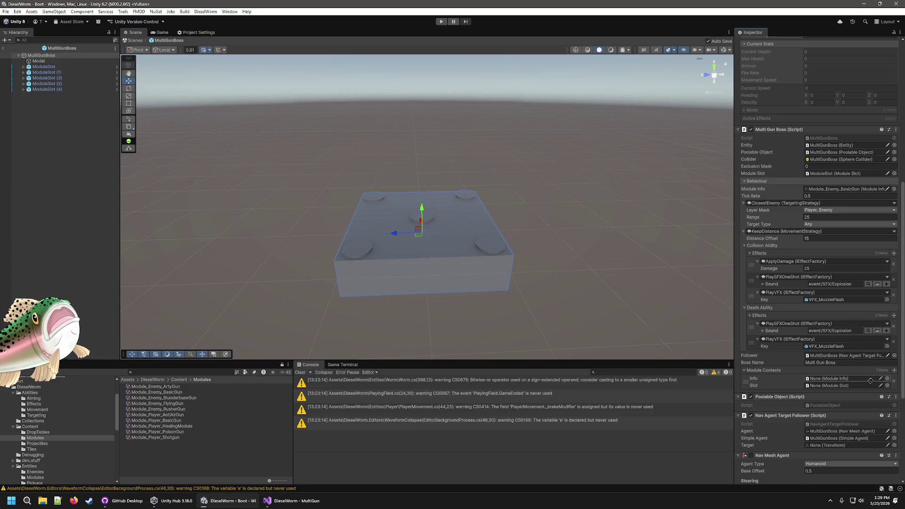
left_click_drag(861, 380, 855, 389)
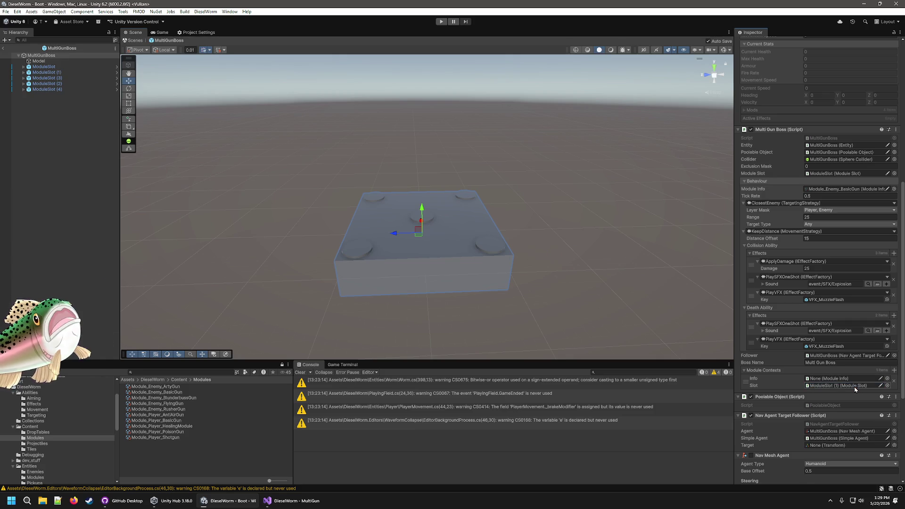
mouse_move(161, 393)
left_mouse_down()
mouse_move(861, 423)
mouse_move(854, 383)
left_mouse_up()
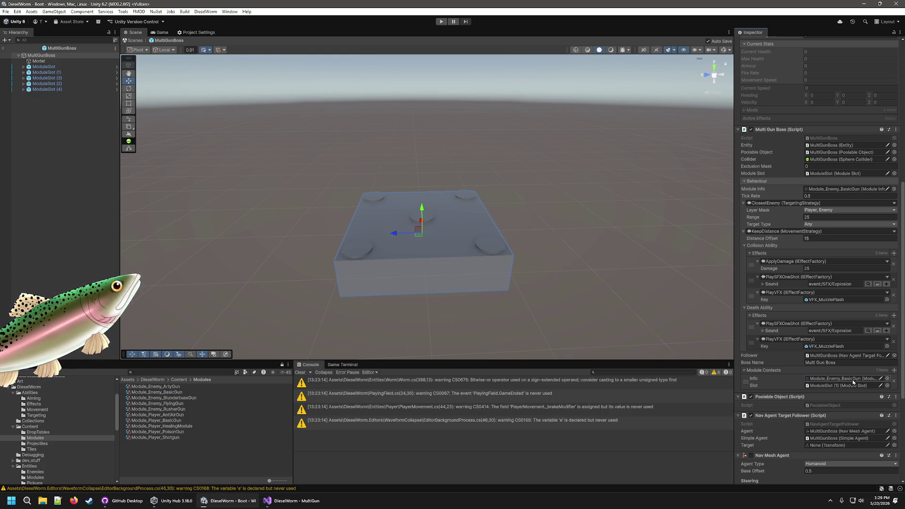
- Add three more module contexts and assign ModuleSlot (2), (3) and (4) to their Slot fields
left_click(894, 370)
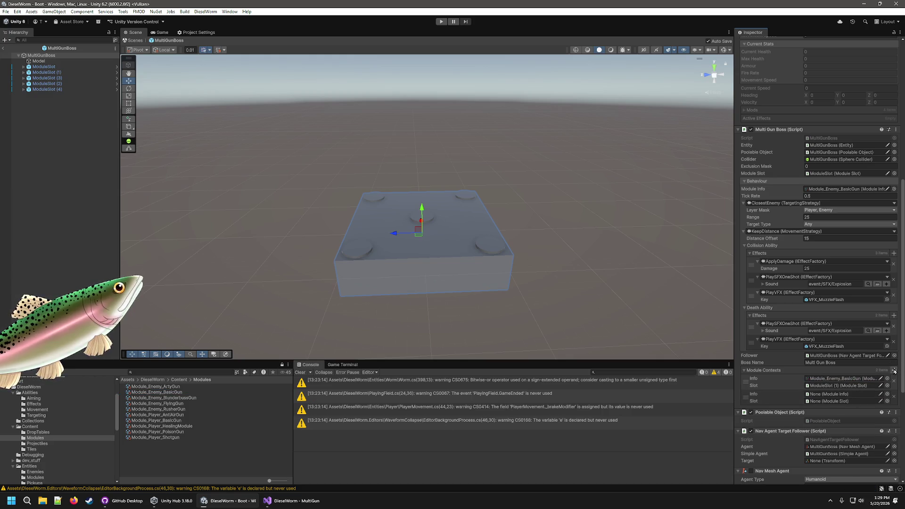
left_click(894, 370)
left_click(894, 370)
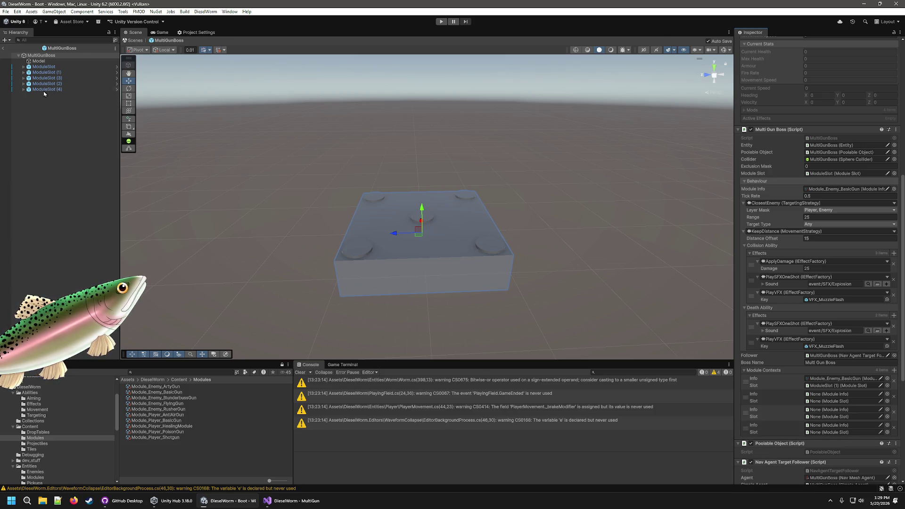
mouse_move(45, 77)
left_mouse_down()
mouse_move(723, 372)
mouse_move(829, 403)
left_mouse_up()
left_click_drag(45, 78, 780, 350)
left_click_drag(836, 411, 835, 416)
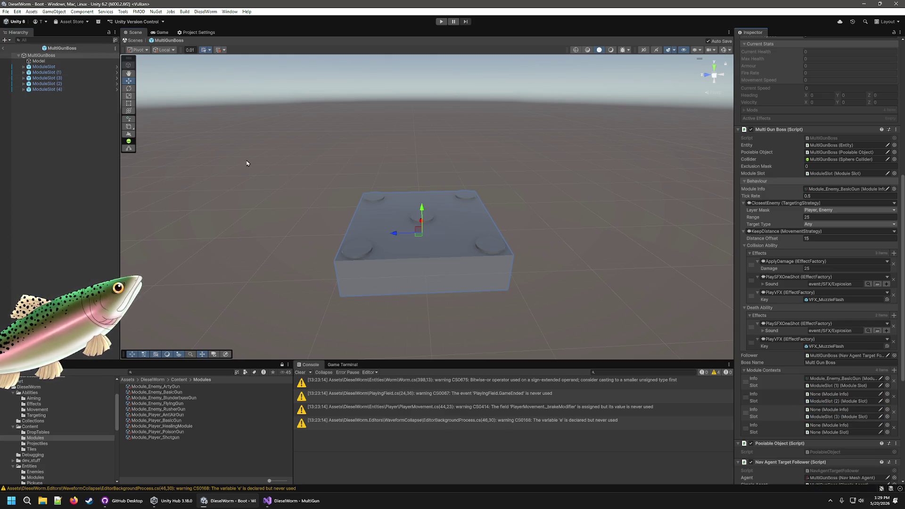
mouse_move(47, 89)
left_mouse_down()
mouse_move(458, 236)
mouse_move(853, 429)
mouse_move(846, 433)
left_mouse_up()
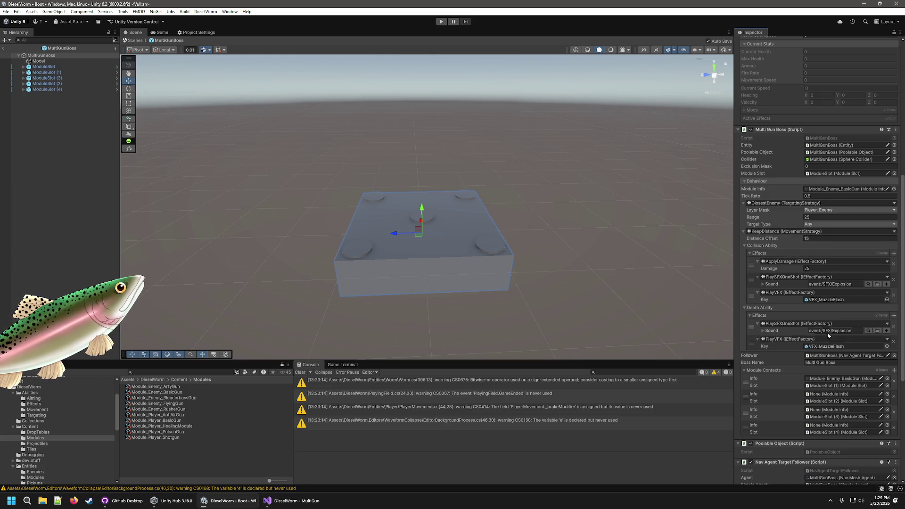
- Make ArtyGun the main module and give contexts 2–4 the BlunderbussGun, FlyingGun and RusherGun modules
mouse_move(161, 388)
left_mouse_down()
mouse_move(226, 384)
mouse_move(747, 236)
mouse_move(841, 190)
left_mouse_up()
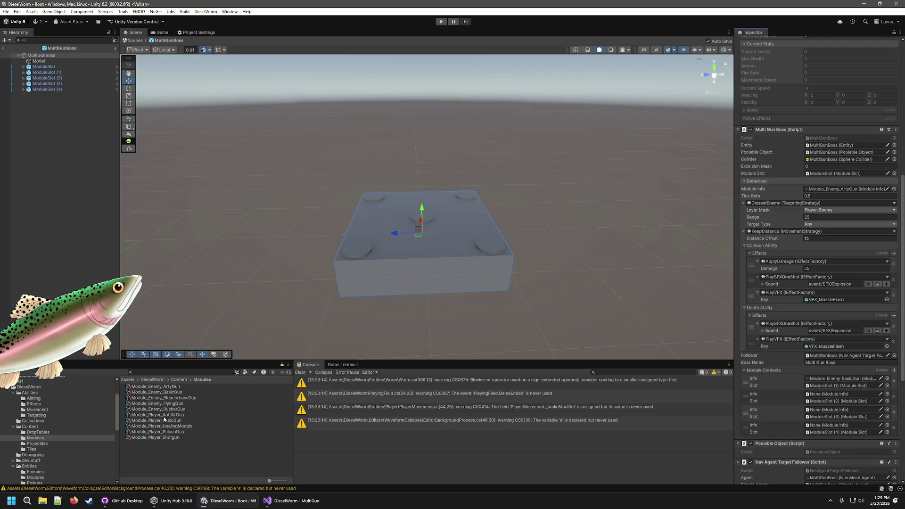
mouse_move(170, 399)
left_mouse_down()
mouse_move(803, 417)
mouse_move(835, 395)
left_mouse_up()
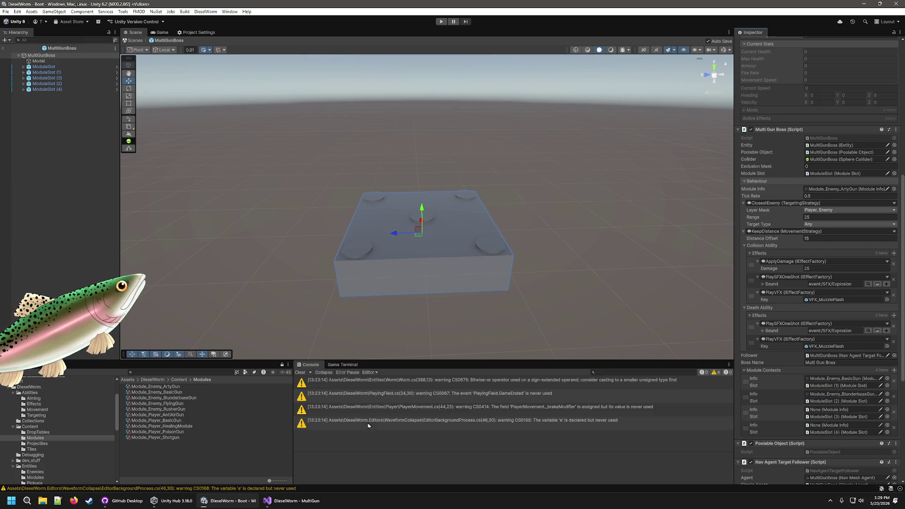
left_click_drag(172, 405, 839, 410)
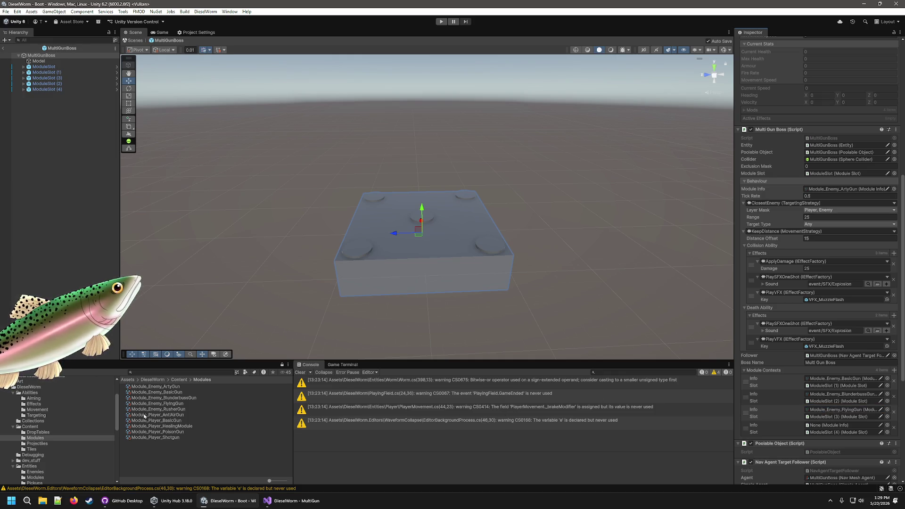
mouse_move(172, 410)
left_mouse_down()
mouse_move(872, 430)
mouse_move(849, 426)
left_mouse_up()
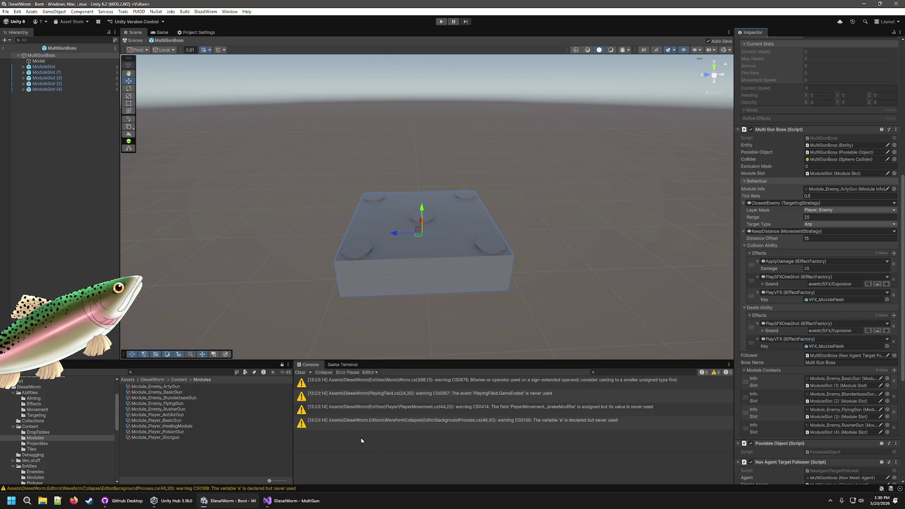
left_click(174, 404)
left_click(175, 410)
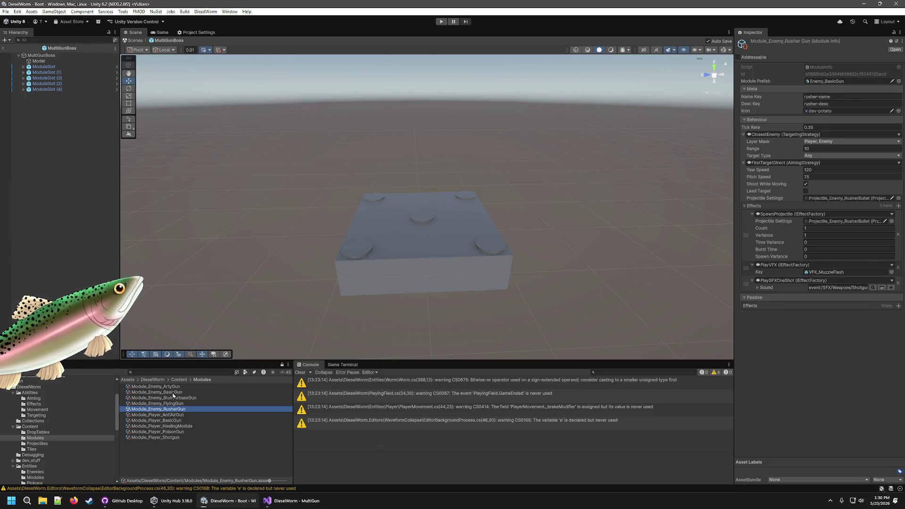
left_click(173, 393)
left_click(178, 410)
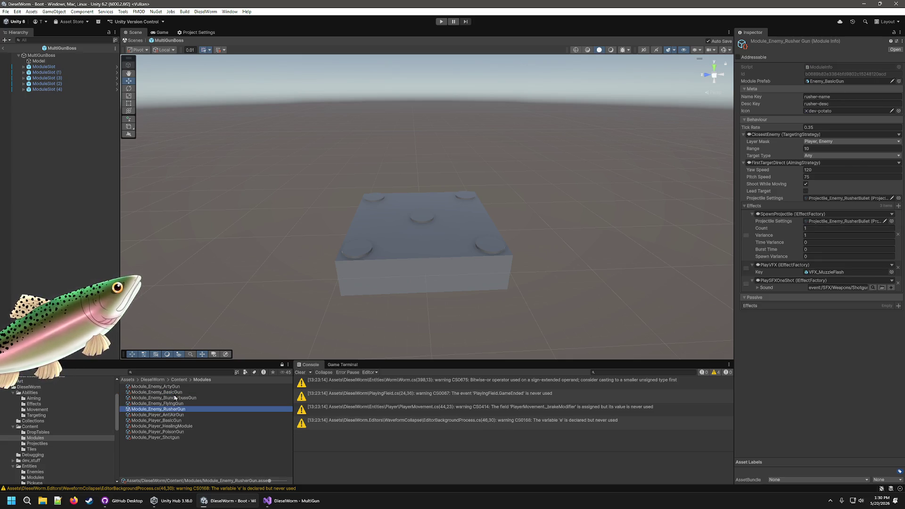
left_click(174, 395)
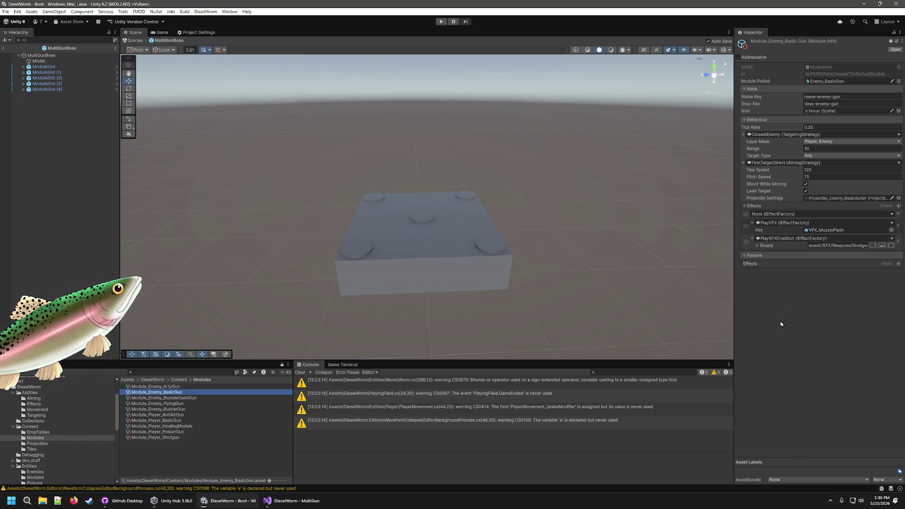
key("Up")
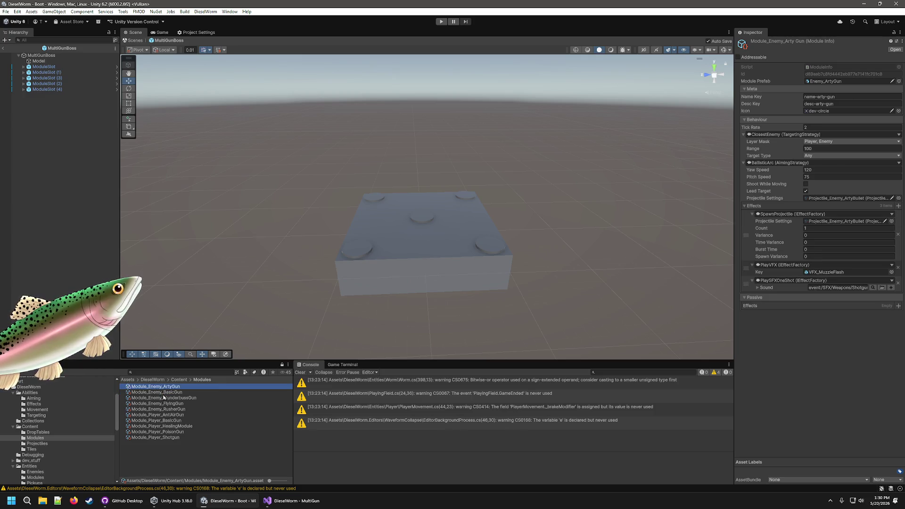
key("Down")
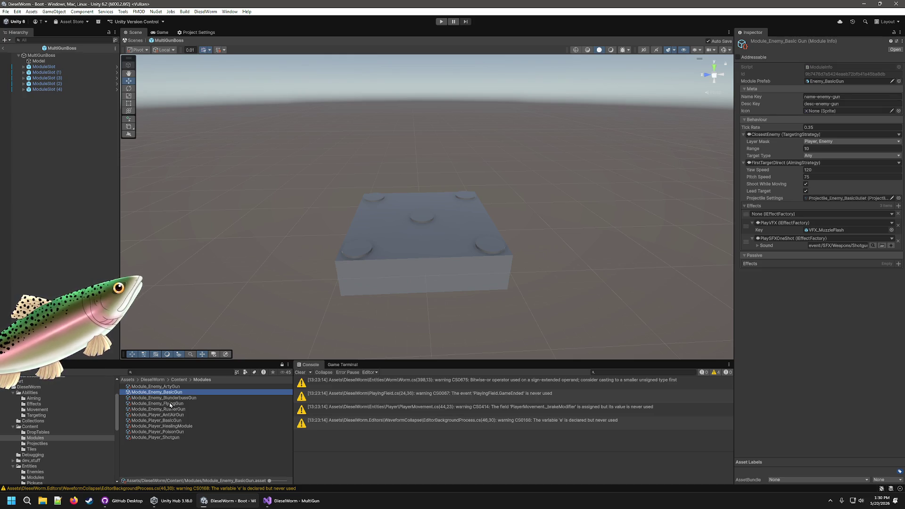
left_click(170, 404)
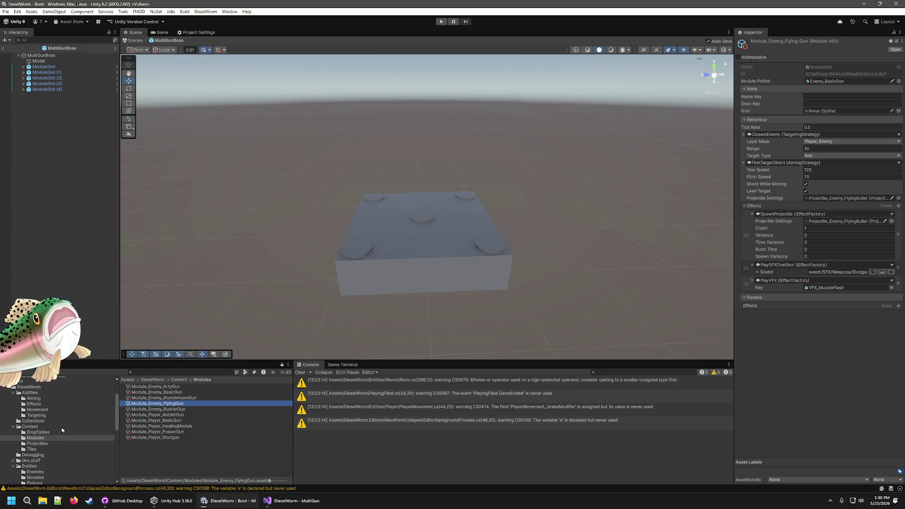
left_click(44, 55)
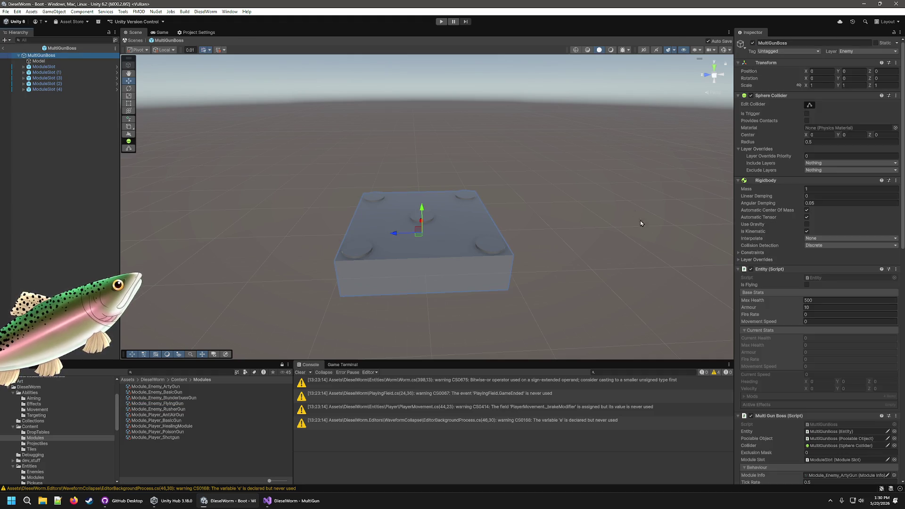
- Drop Module_Enemy_RusherGun into the Info field of each of the four module contexts
scroll(770, 383, "down", 10)
scroll(770, 382, "down", 3)
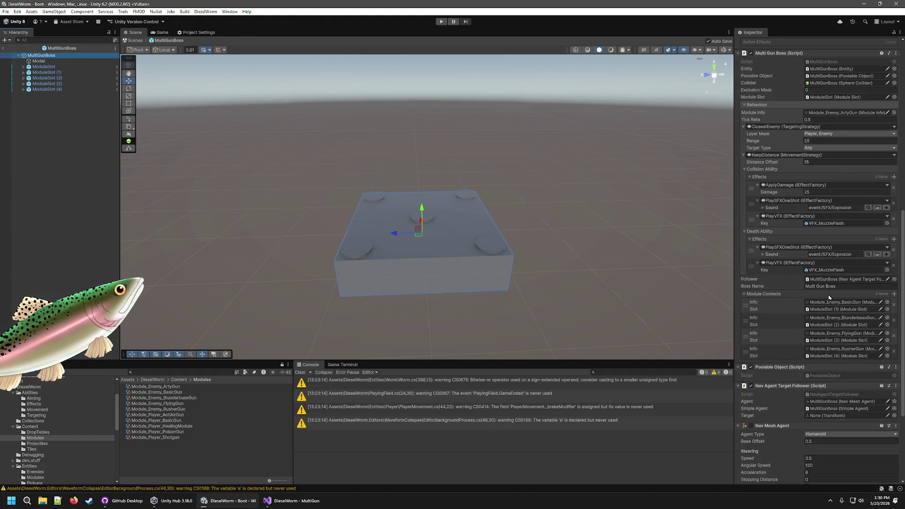
left_click_drag(156, 409, 834, 304)
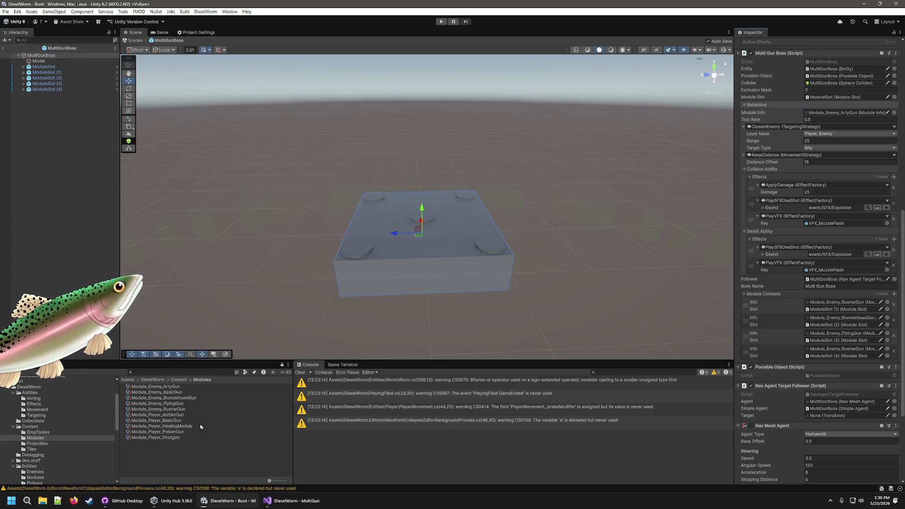
left_click_drag(176, 409, 856, 319)
mouse_move(175, 409)
left_mouse_down()
mouse_move(882, 349)
mouse_move(866, 334)
left_mouse_up()
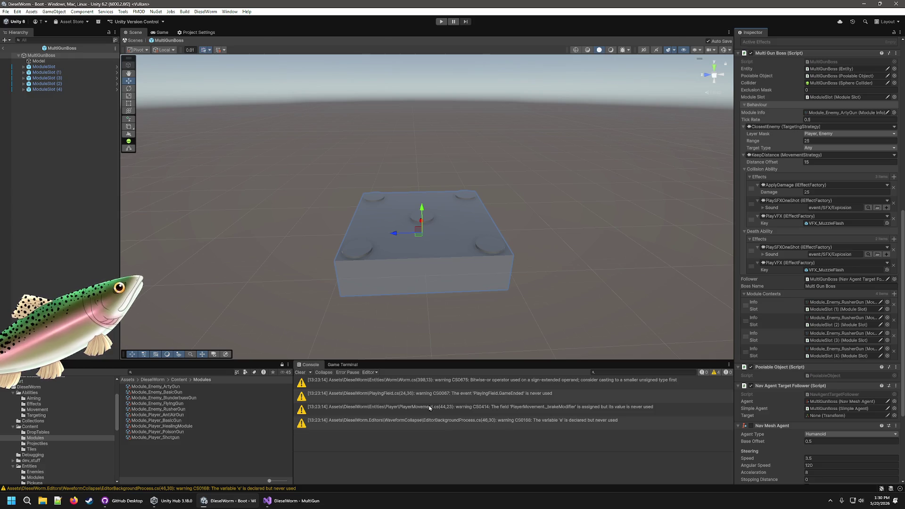
mouse_move(160, 411)
left_mouse_down()
mouse_move(844, 335)
mouse_move(838, 351)
left_mouse_up()
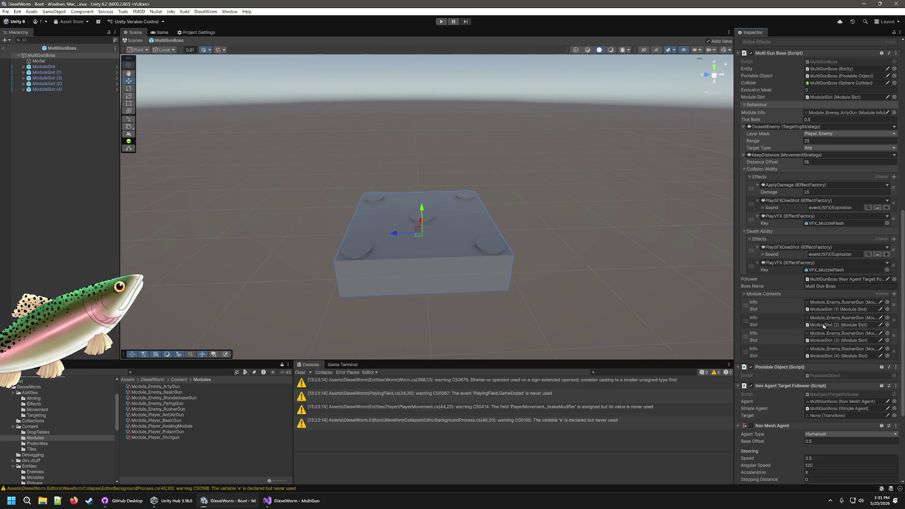
scroll(757, 279, "up", 3)
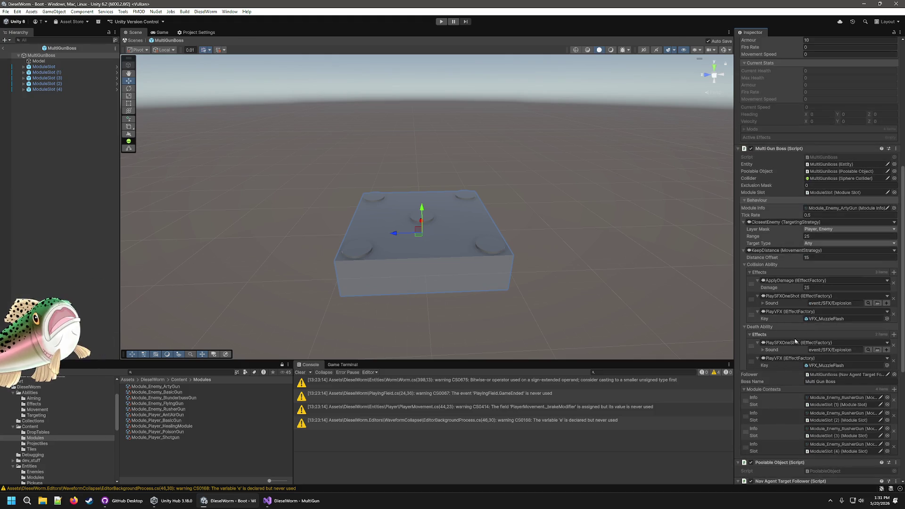
scroll(801, 339, "up", 8)
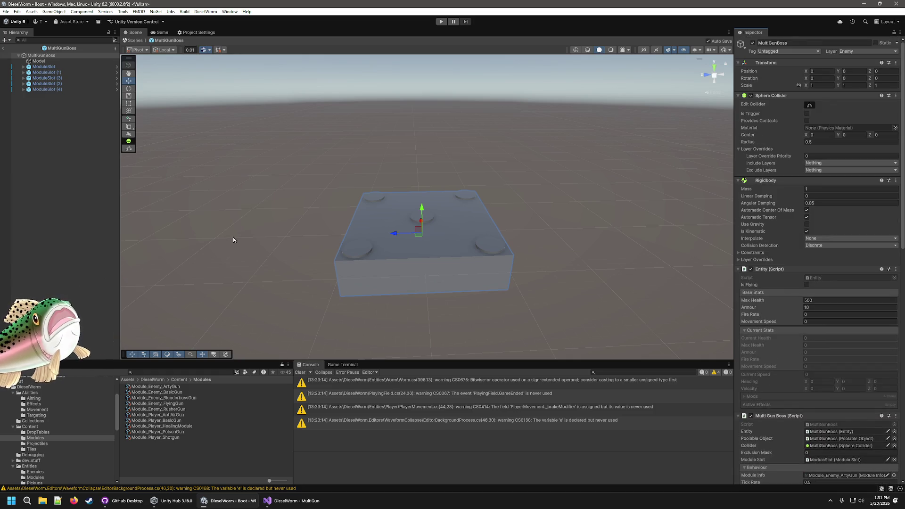
- Add a new entry to the EnemyManifest and rename the boss entry to FirstBoss
left_click(53, 269)
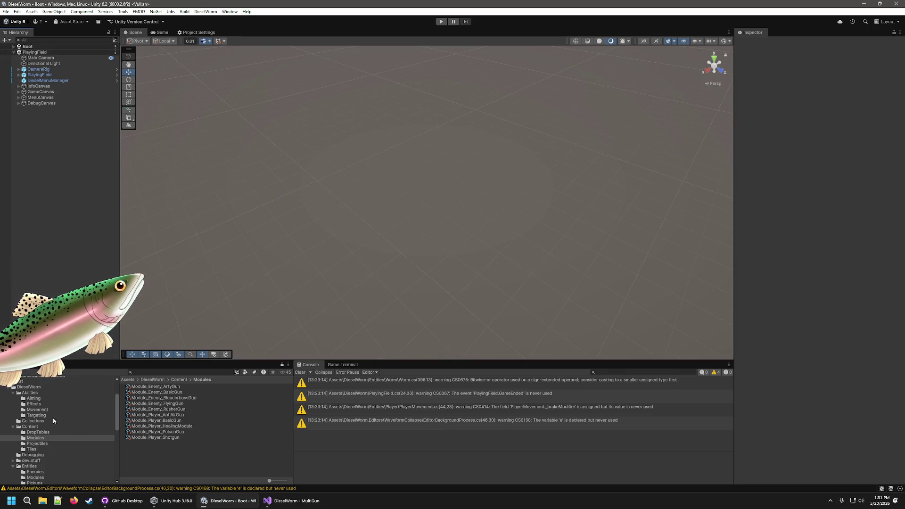
left_click(32, 428)
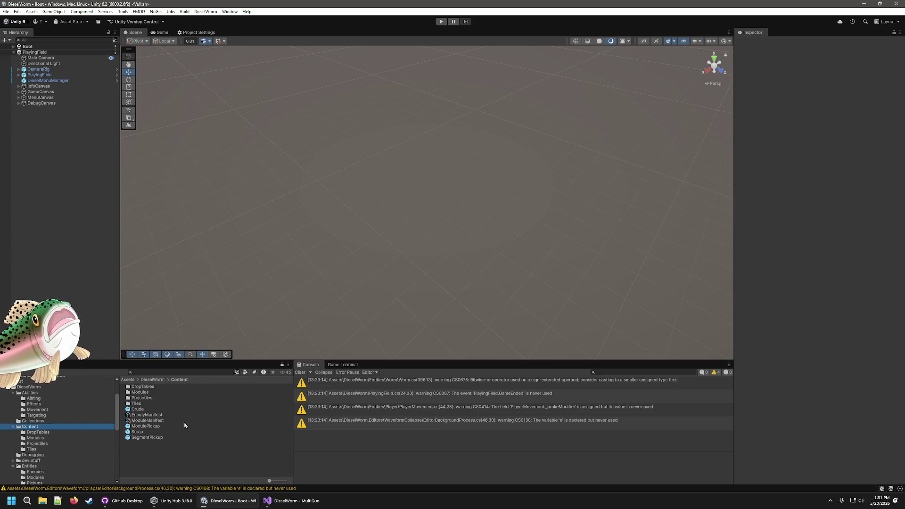
left_click(146, 415)
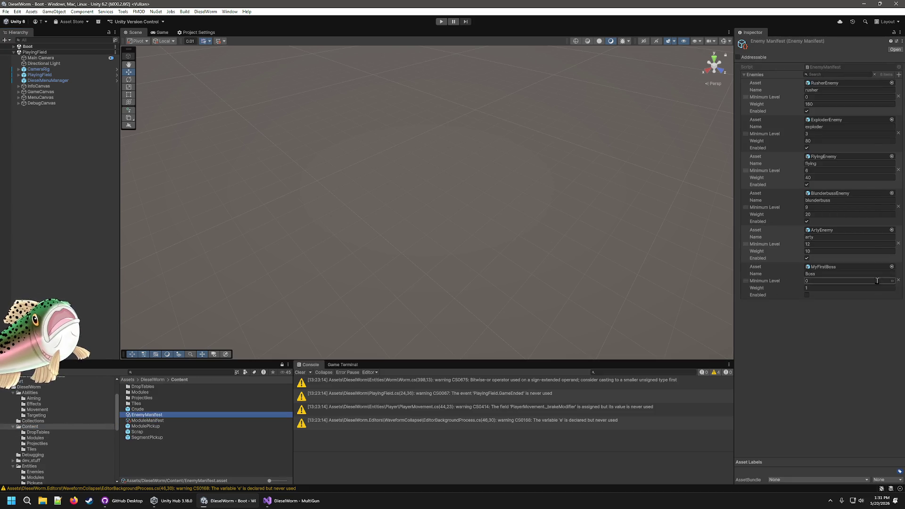
left_click(898, 74)
left_click(897, 75)
left_click(825, 273)
type("FirstBoss")
key("Return")
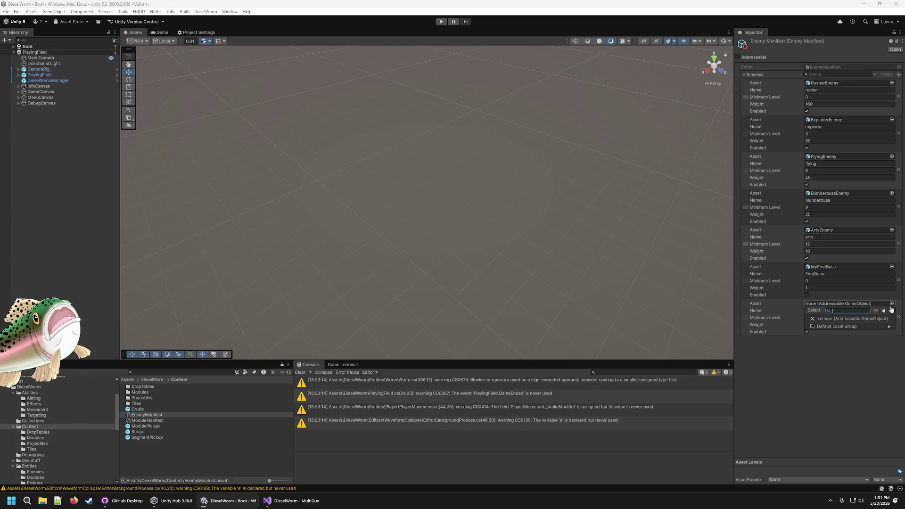
- Open the Entities > Enemies folder and select the MultiGunBoss prefab
scroll(81, 419, "down", 5)
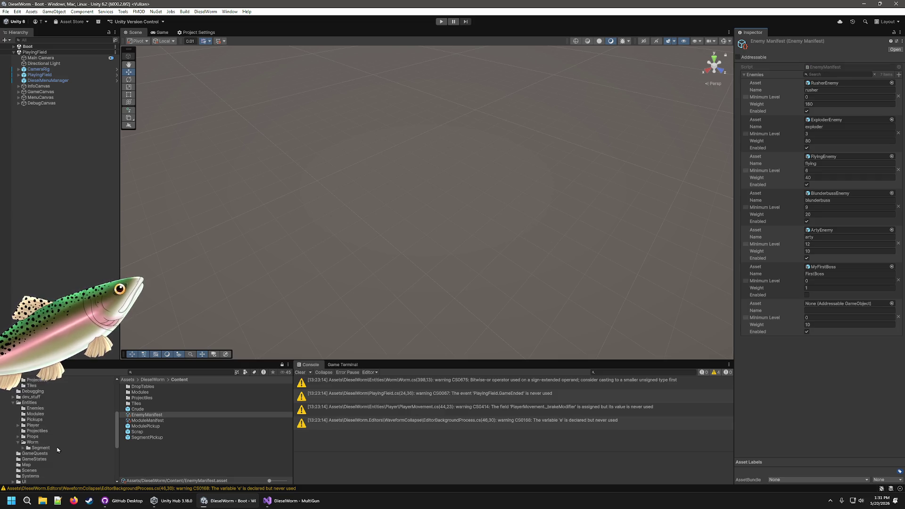
left_click(36, 408)
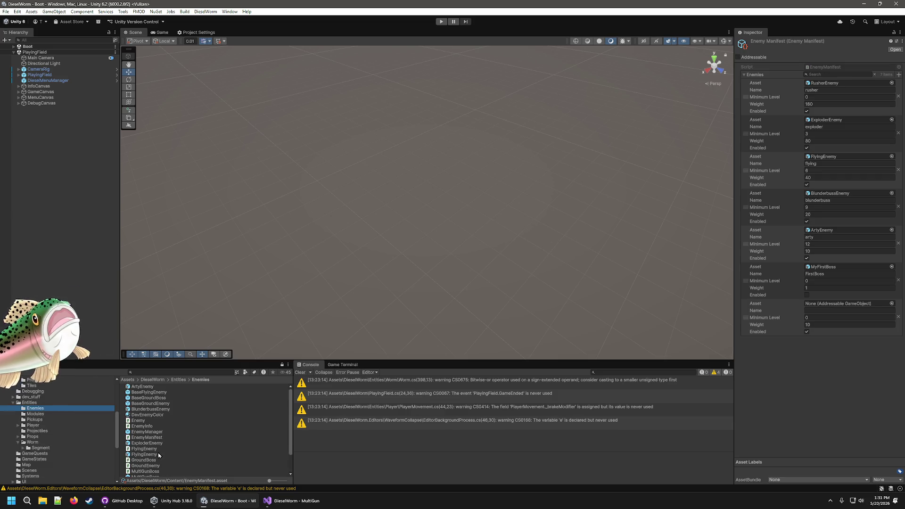
scroll(156, 403, "down", 2)
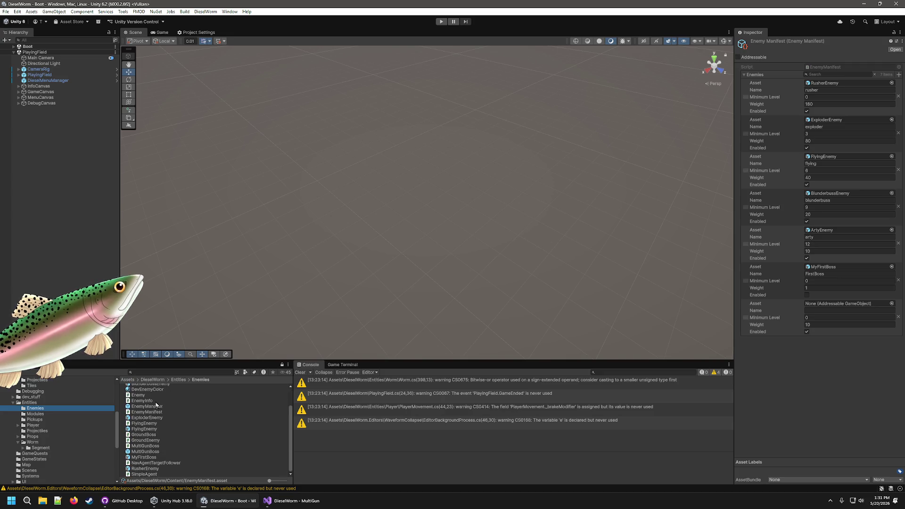
left_click(146, 452)
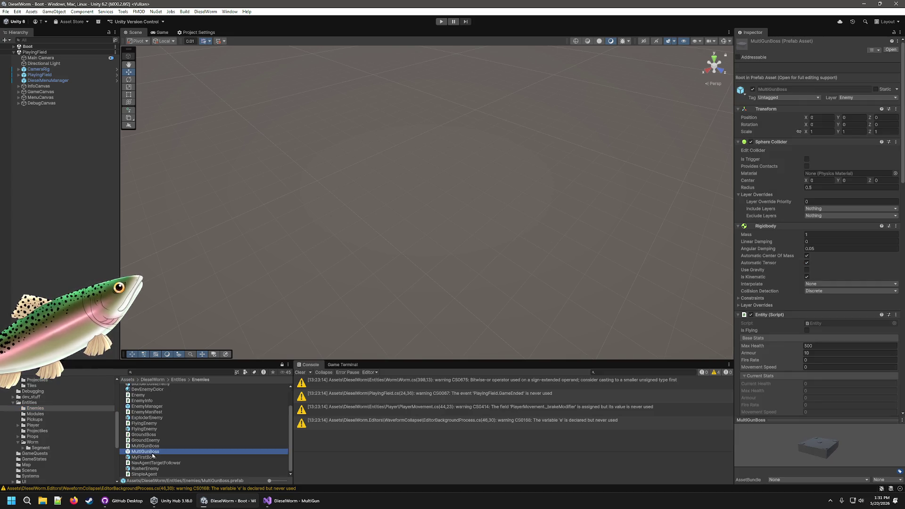
- Mark the MultiGunBoss prefab as Addressable and open the EnemyManifest
left_click(749, 58)
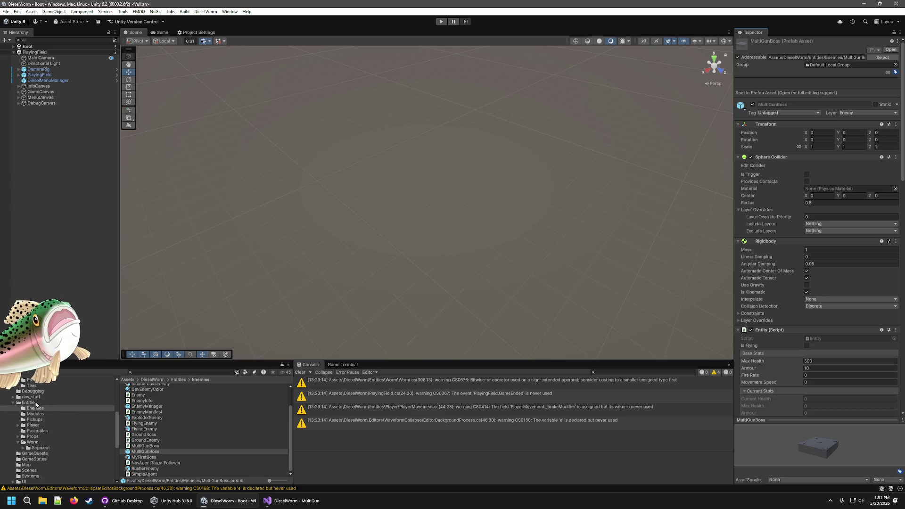
scroll(37, 391, "up", 2)
left_click(33, 385)
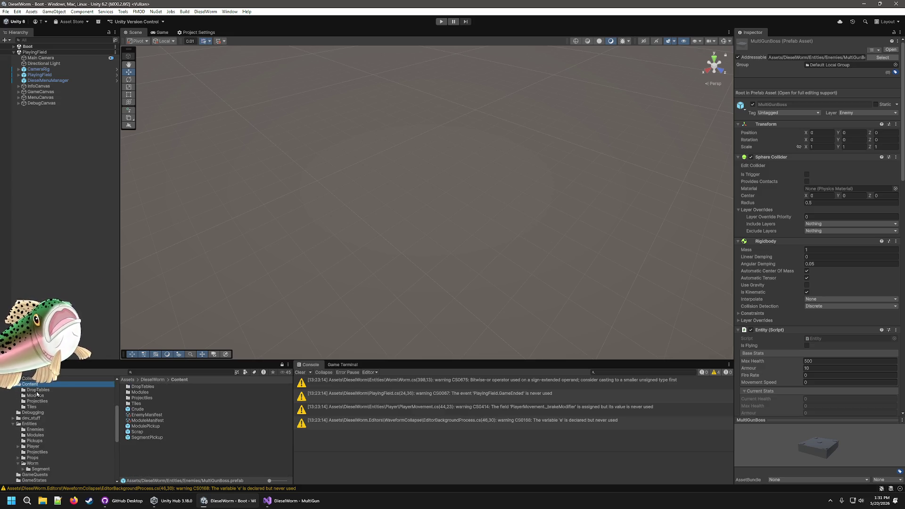
left_click(146, 414)
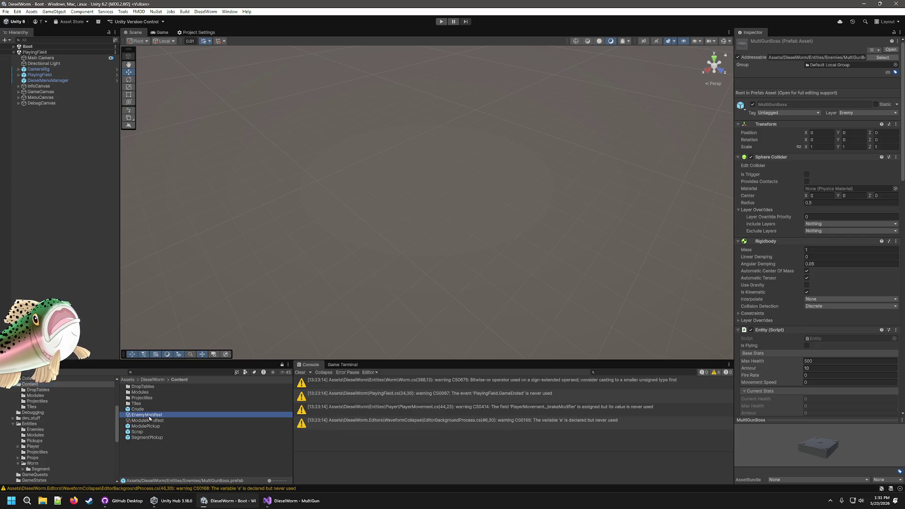
left_click(34, 430)
scroll(141, 434, "down", 2)
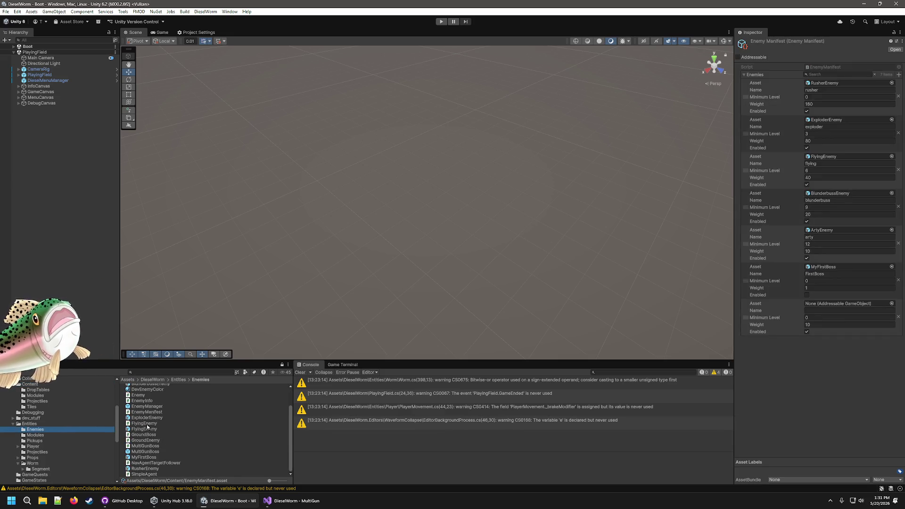
- Put MultiGunBoss in the manifest's last entry, named MultiGunBoss, weight 1, disabled
left_click_drag(745, 373, 831, 306)
left_click(831, 309)
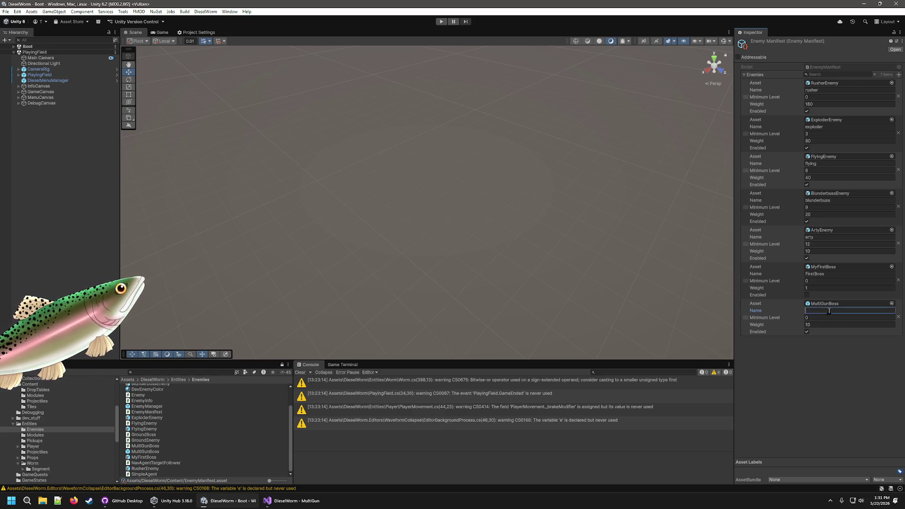
type("MultiGunBoss")
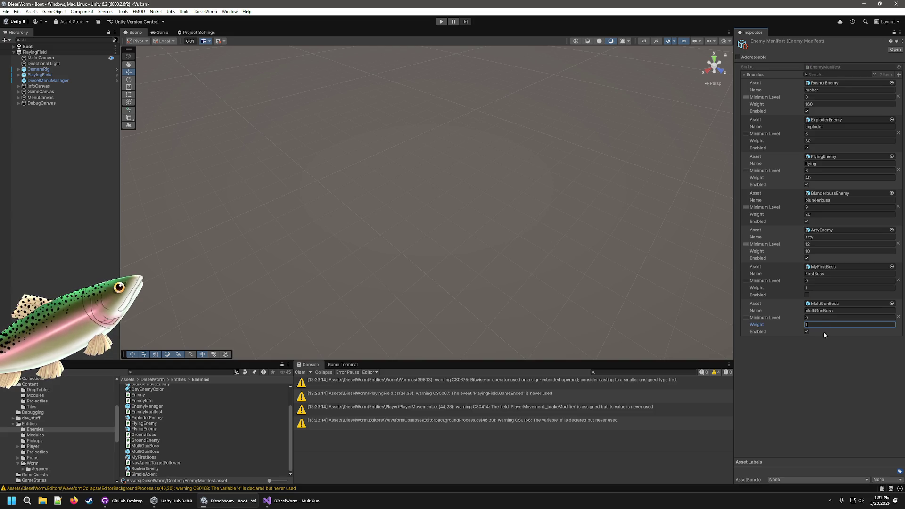
left_click(824, 332)
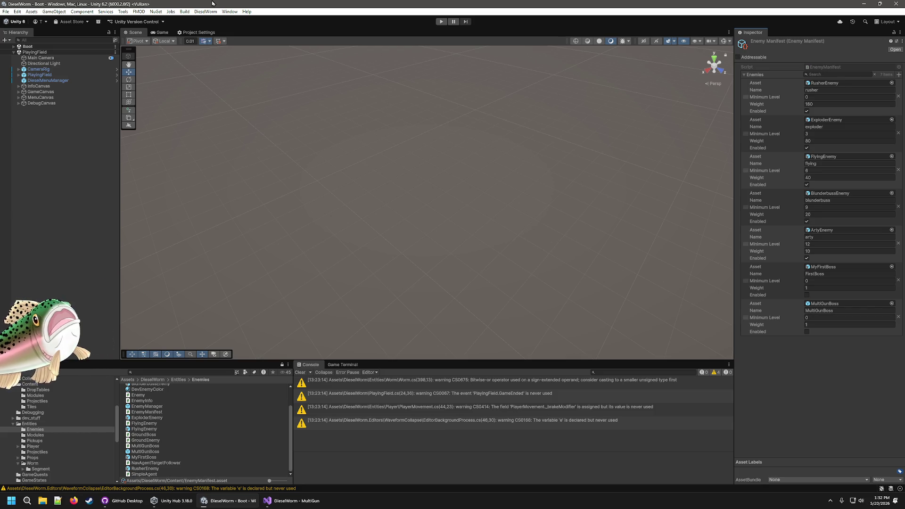
left_click(31, 406)
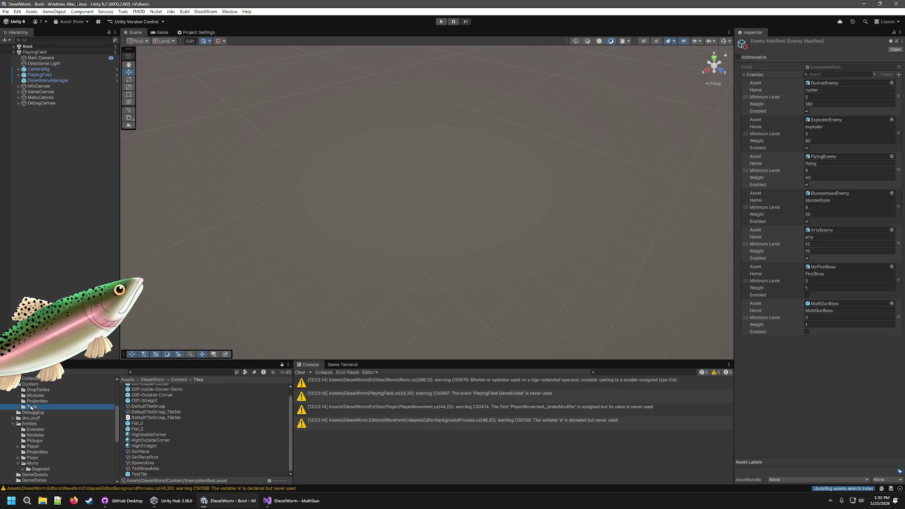
- In the TestTile prefab, change the TestEnemySpawnMarker's Name from Boss to MultiGunBoss
left_click(139, 474)
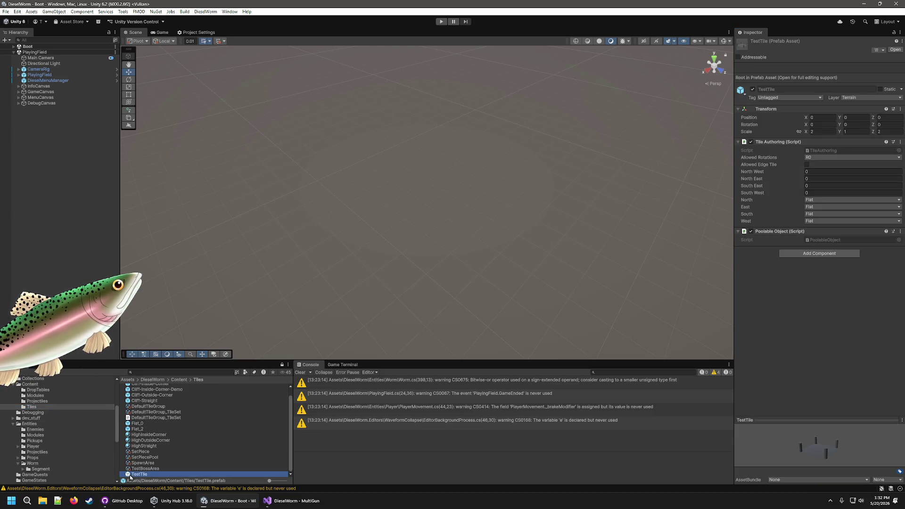
double_click(131, 475)
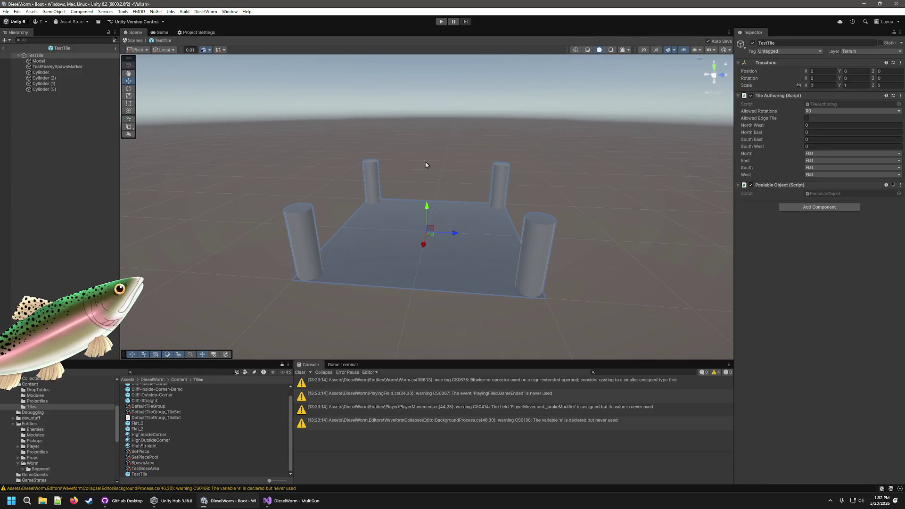
left_click(57, 67)
left_click(823, 112)
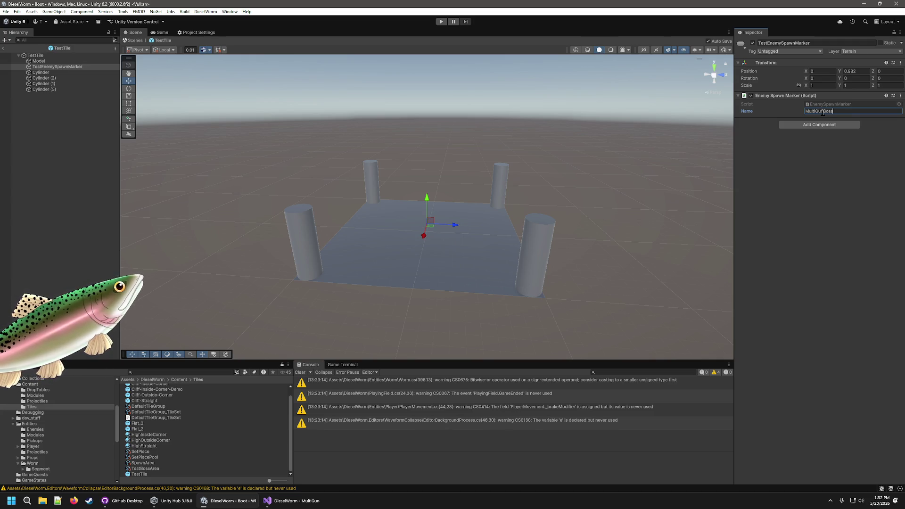
left_click(3, 49)
left_click(439, 22)
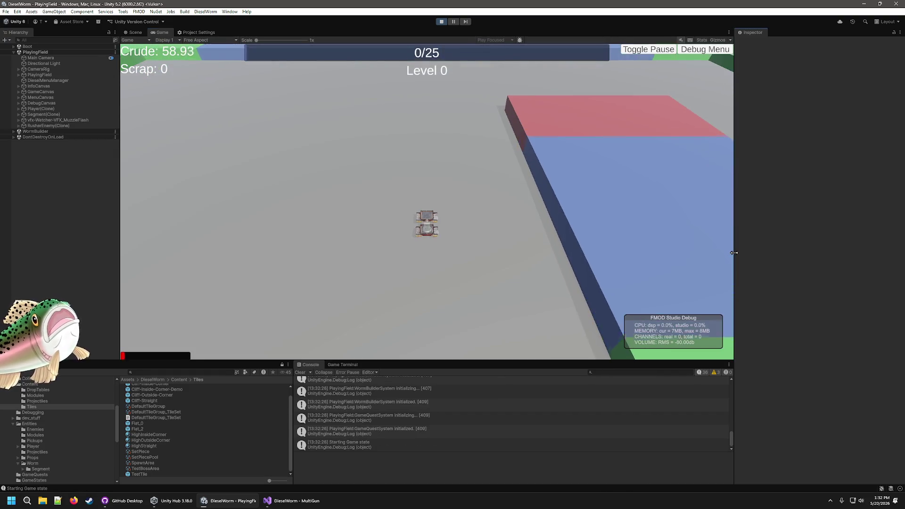
- Widen the game view and use the debug menu to grant crude four times and 100 scrap
left_click_drag(734, 237, 781, 237)
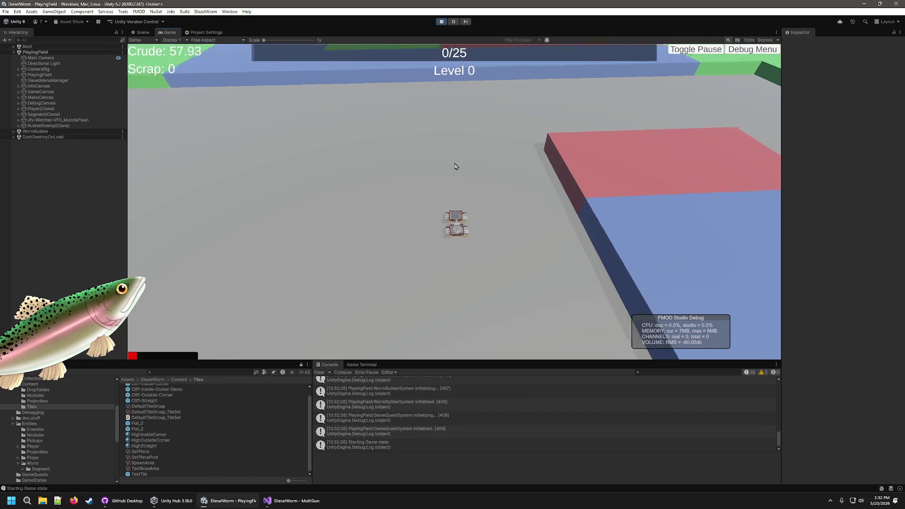
left_click(749, 40)
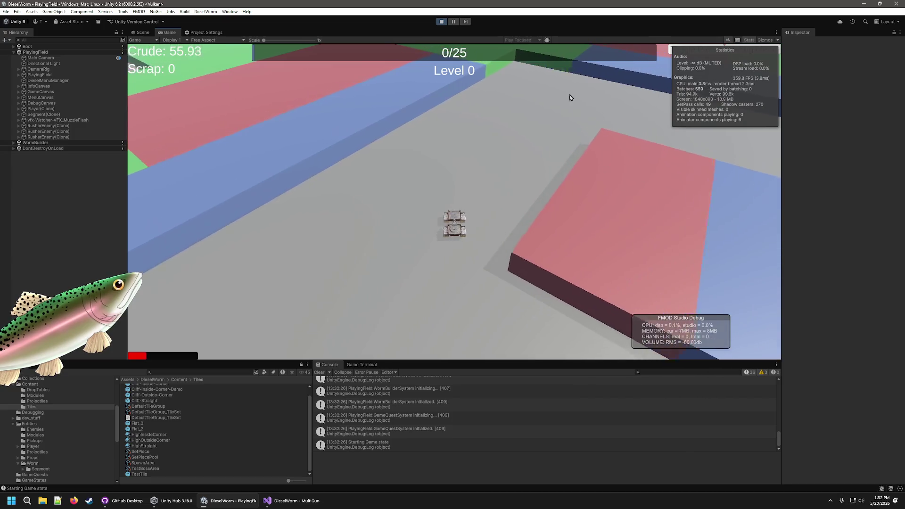
left_click(749, 40)
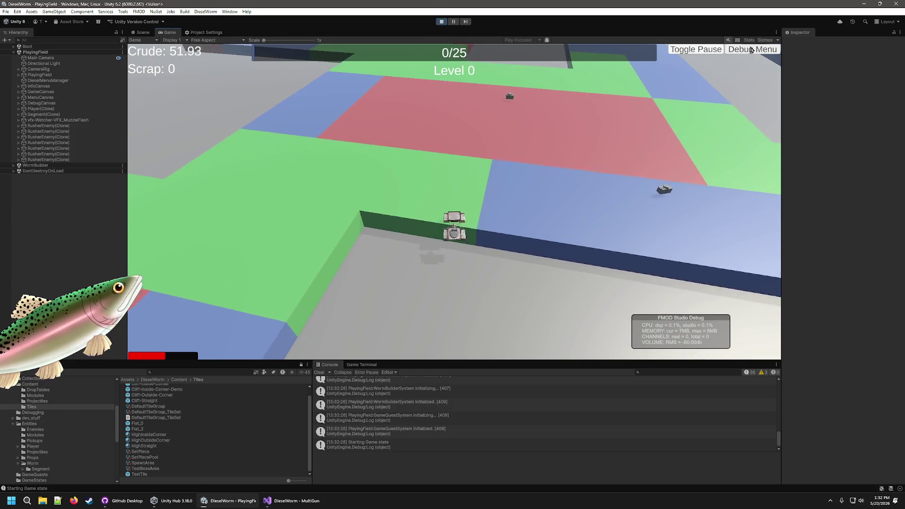
left_click(749, 49)
left_click(350, 90)
left_click(349, 91)
left_click(349, 91)
left_click(348, 91)
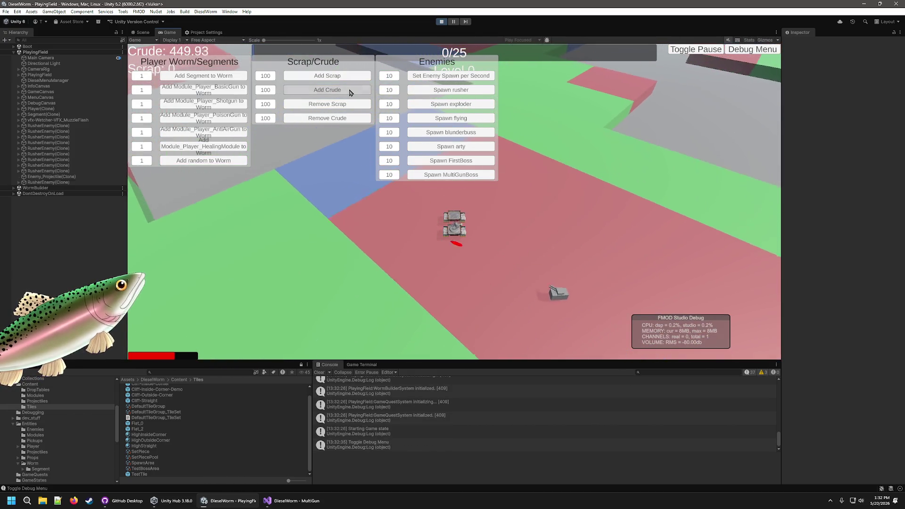
left_click(350, 90)
left_click(350, 89)
left_click(349, 89)
left_click(349, 89)
left_click(349, 79)
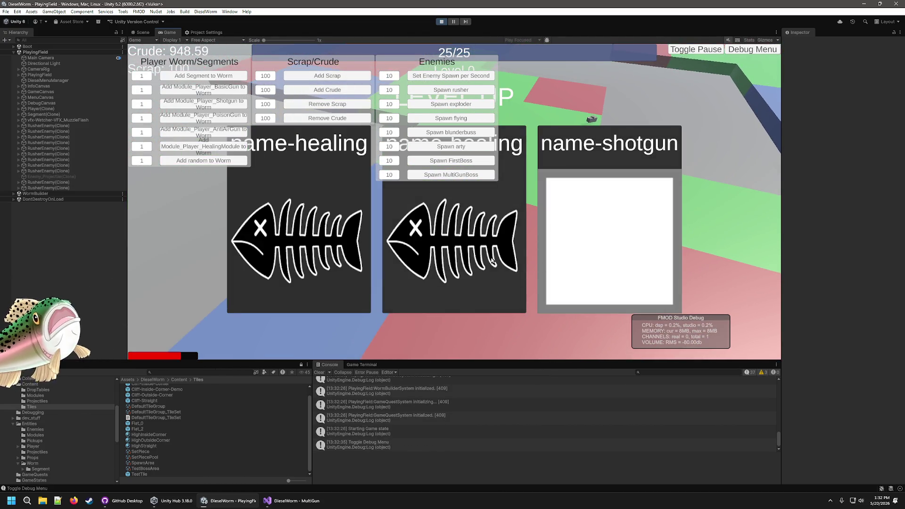
- Pick the healing and shotgun upgrades, then hide the debug menu
left_click(491, 261)
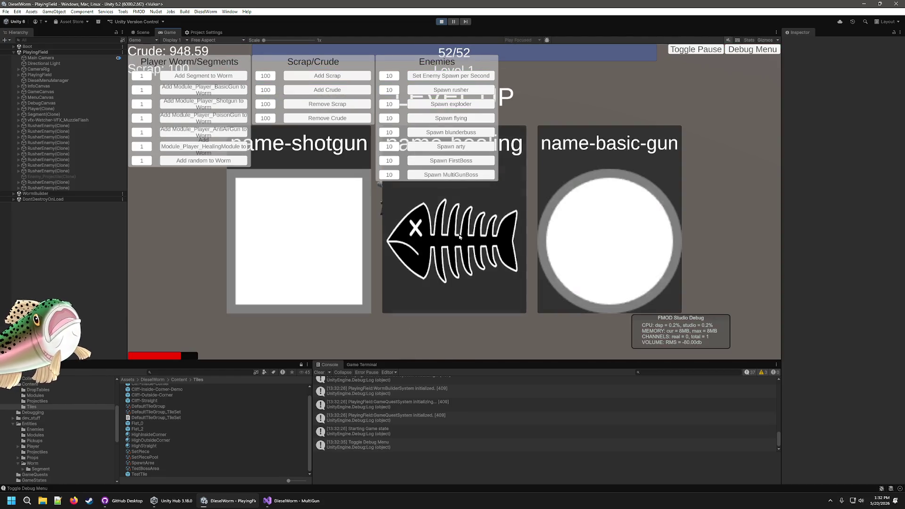
left_click(321, 265)
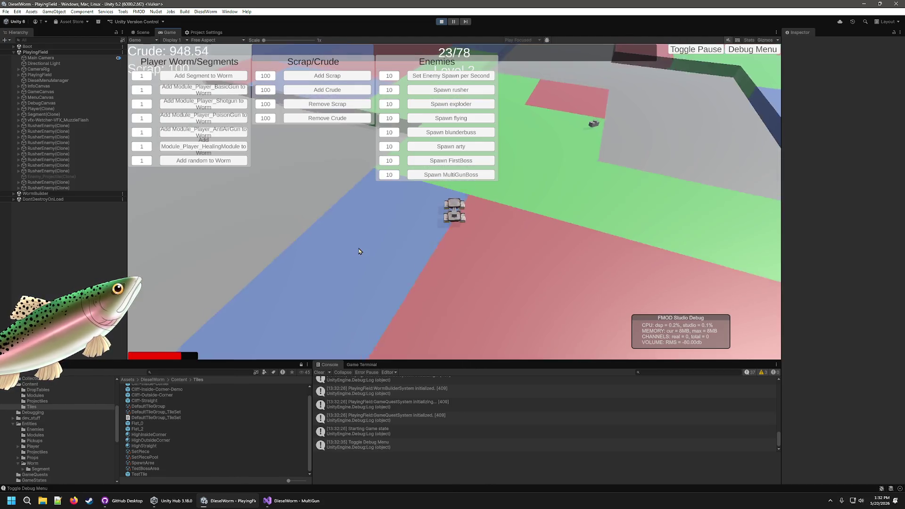
key("grave")
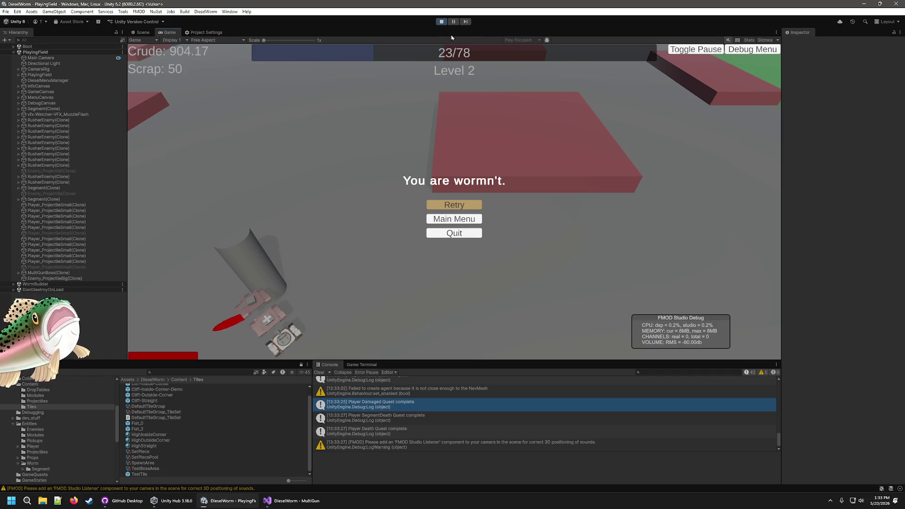
- Frame and orbit the worm's Segment(Clone) in the Scene view, then stop play mode
left_click(142, 33)
left_click_drag(539, 212, 160, 115)
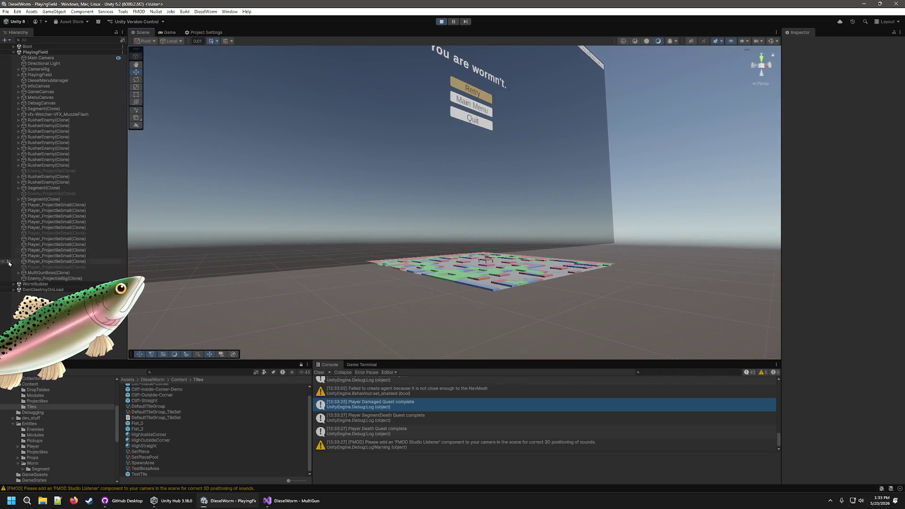
double_click(44, 199)
mouse_move(377, 236)
left_mouse_down()
mouse_move(460, 306)
mouse_move(446, 281)
mouse_move(417, 301)
mouse_move(481, 314)
left_mouse_up()
scroll(512, 317, "up", 5)
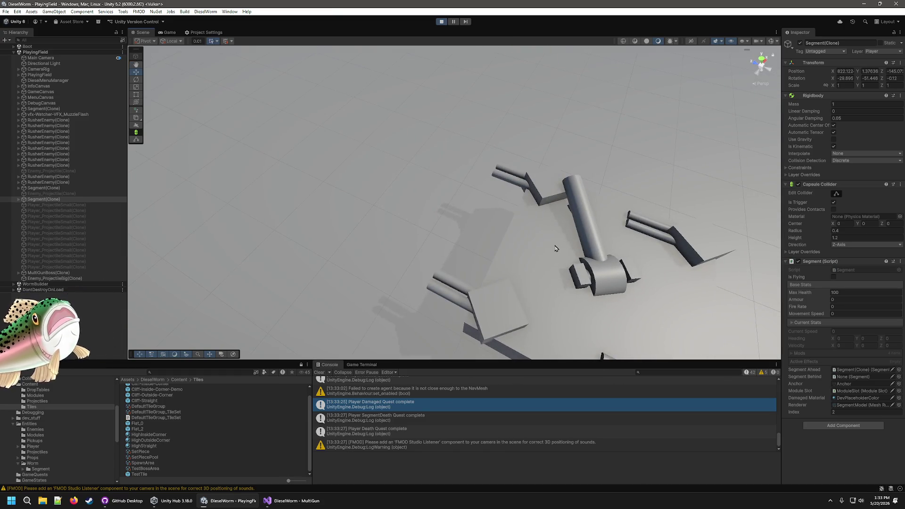
left_click(442, 21)
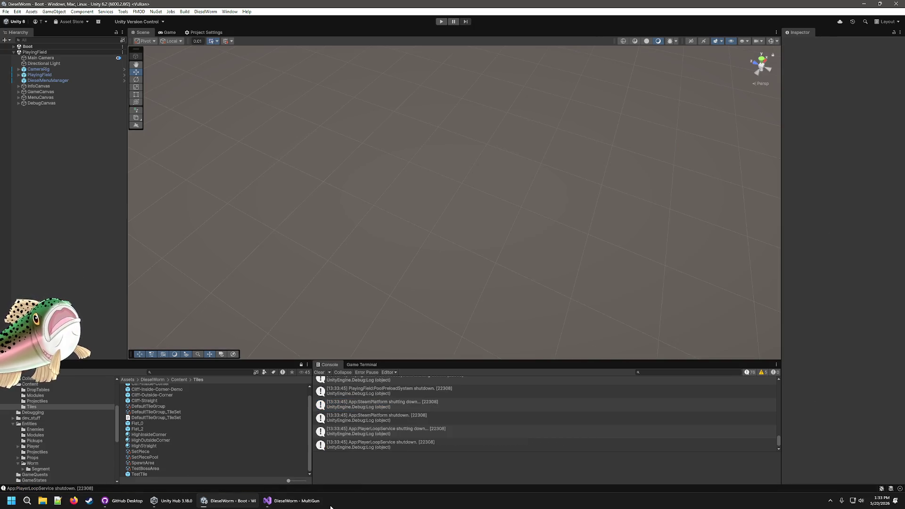
left_click(312, 500)
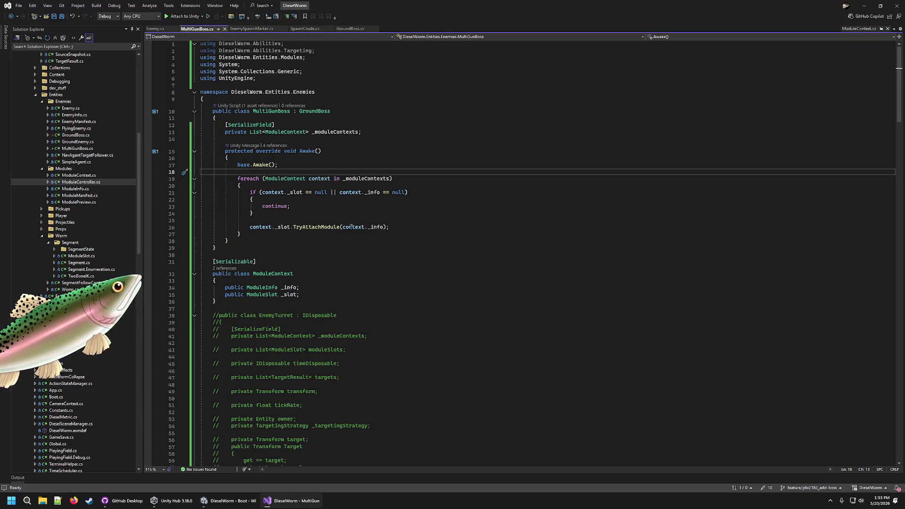
- Review Enemy.cs around its _moduleSlot field, then open ModuleController.cs from Solution Explorer
left_click(155, 29)
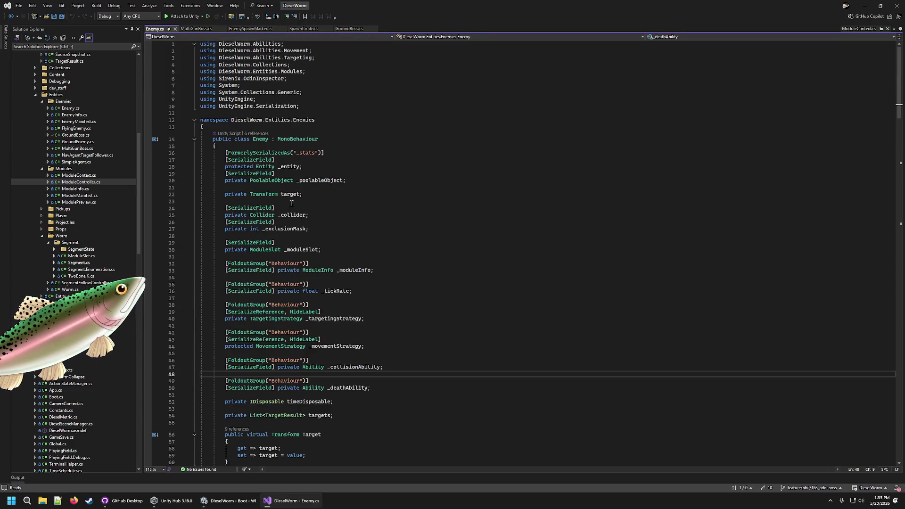
double_click(308, 249)
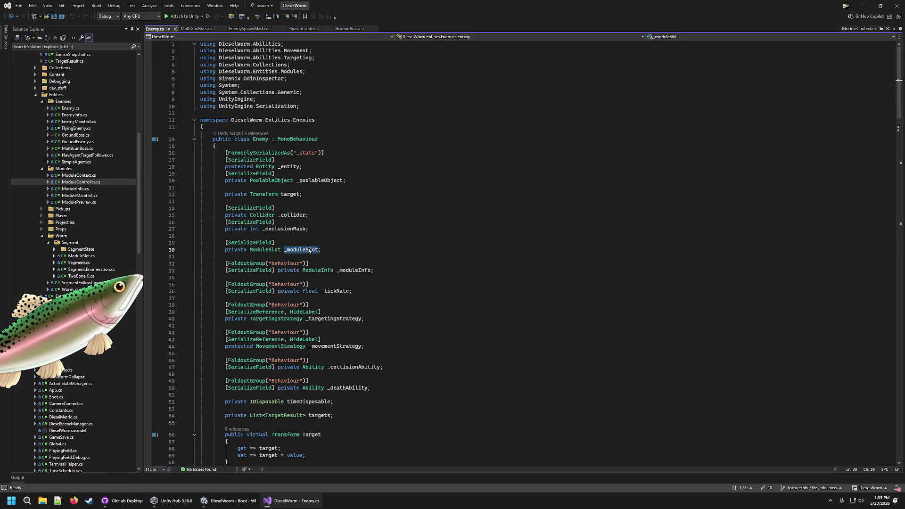
scroll(373, 225, "down", 20)
scroll(374, 225, "down", 17)
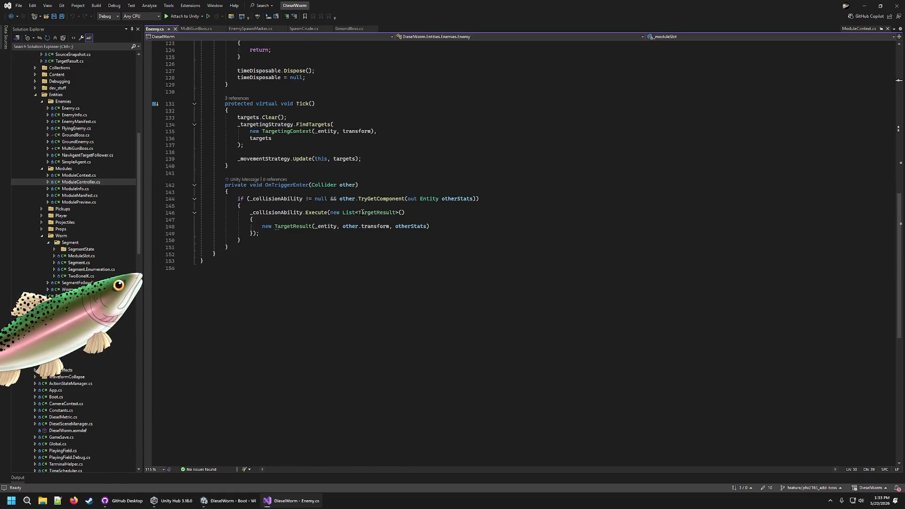
scroll(403, 228, "up", 6)
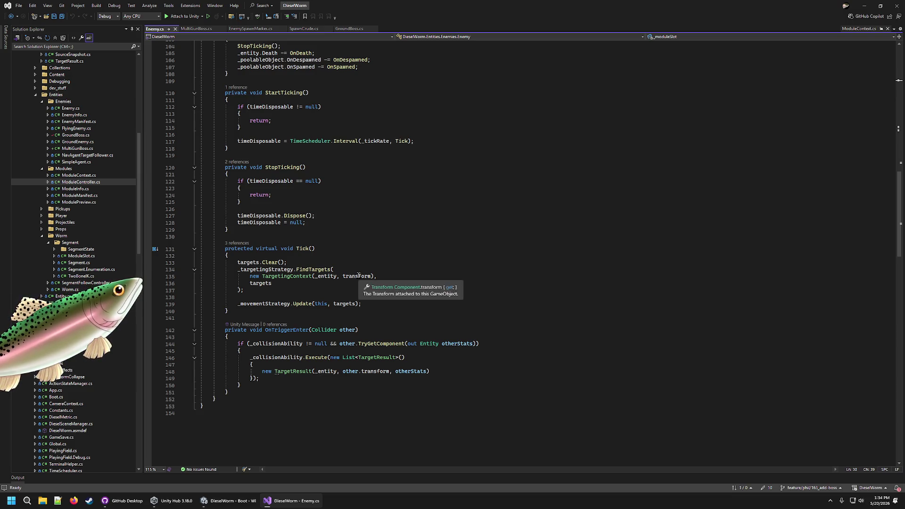
scroll(358, 243, "up", 6)
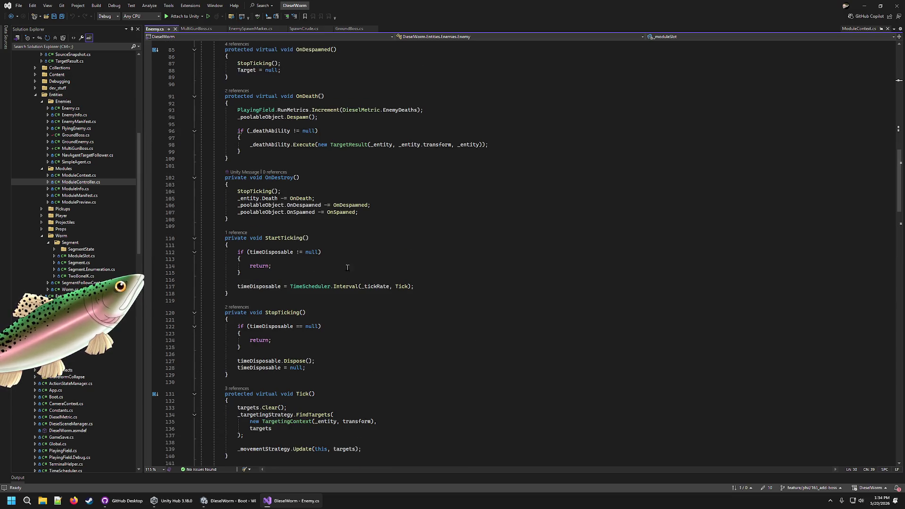
scroll(347, 268, "up", 6)
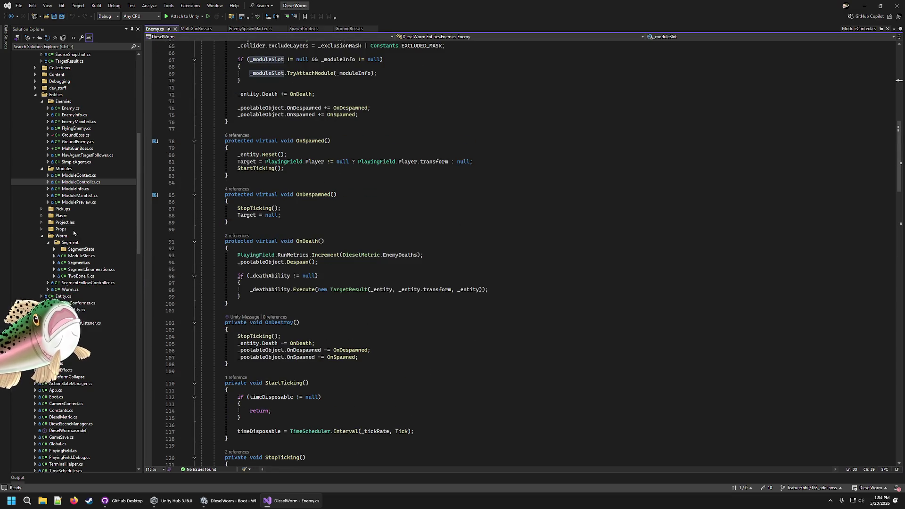
double_click(89, 182)
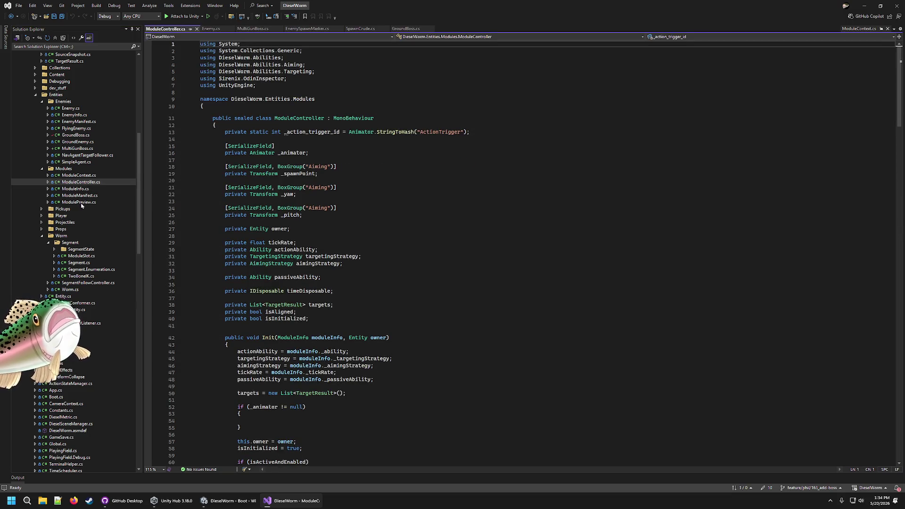
- Read through ModuleController.cs, marking the StartTicking call in OnEnable
scroll(280, 310, "down", 13)
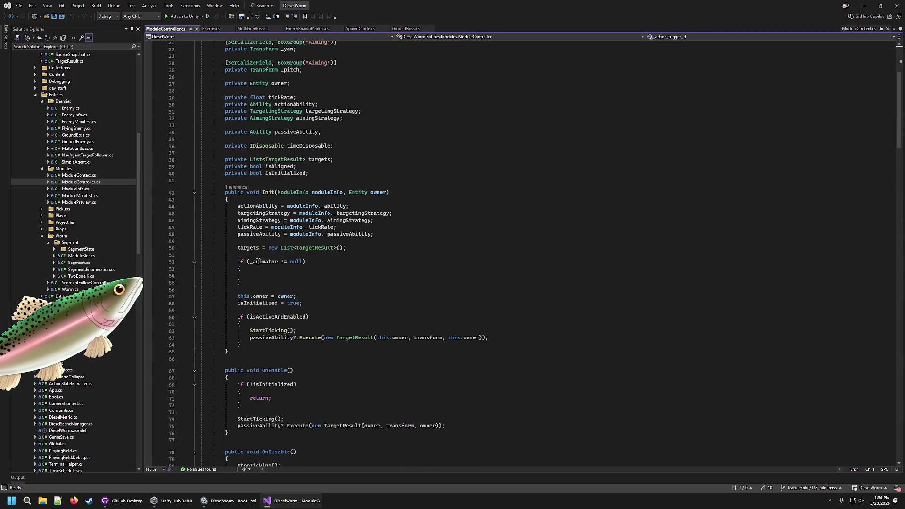
left_click(297, 239)
left_click(259, 253)
left_click(303, 273)
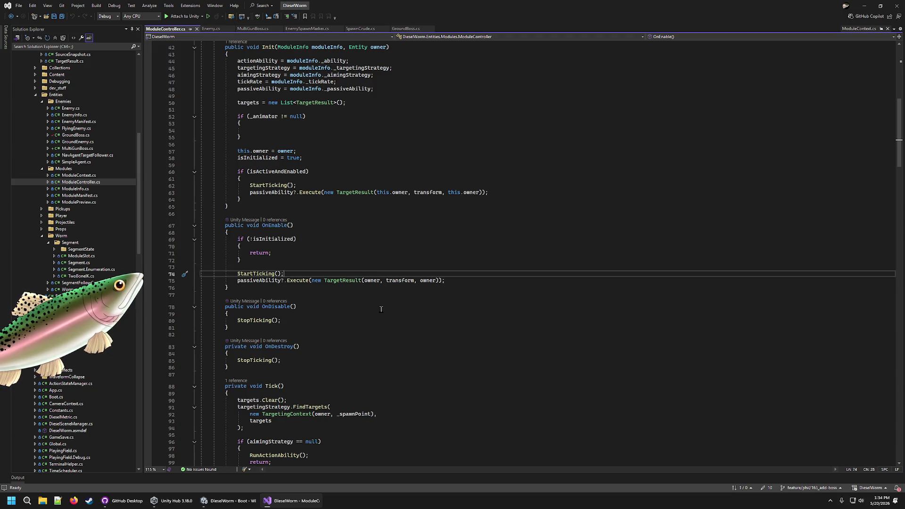
scroll(376, 304, "down", 4)
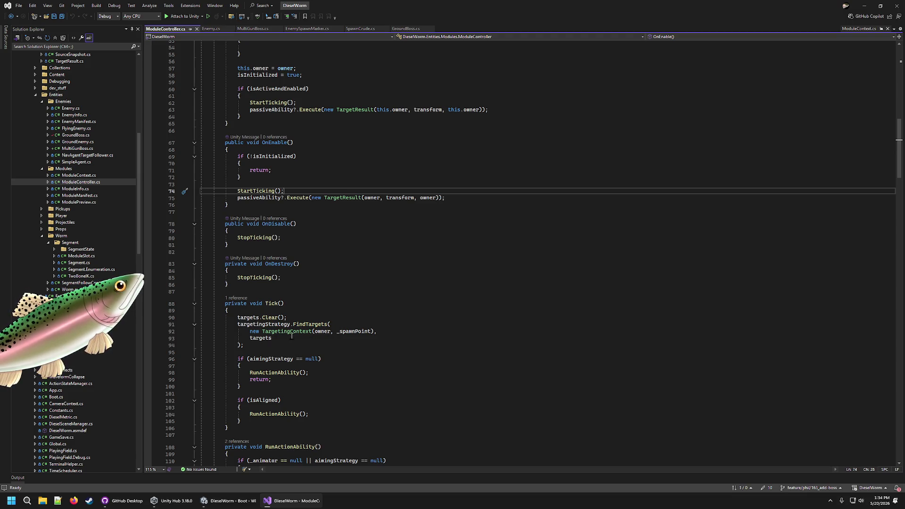
scroll(309, 366, "down", 6)
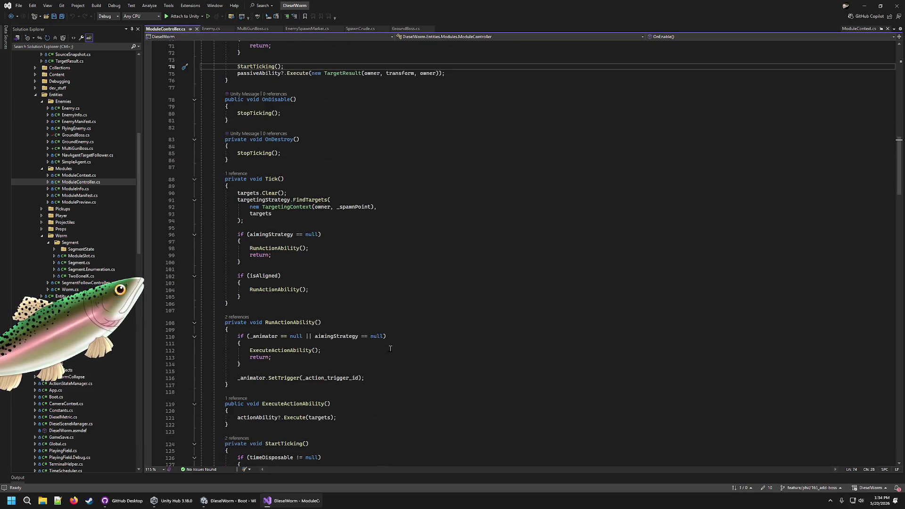
scroll(365, 348, "up", 20)
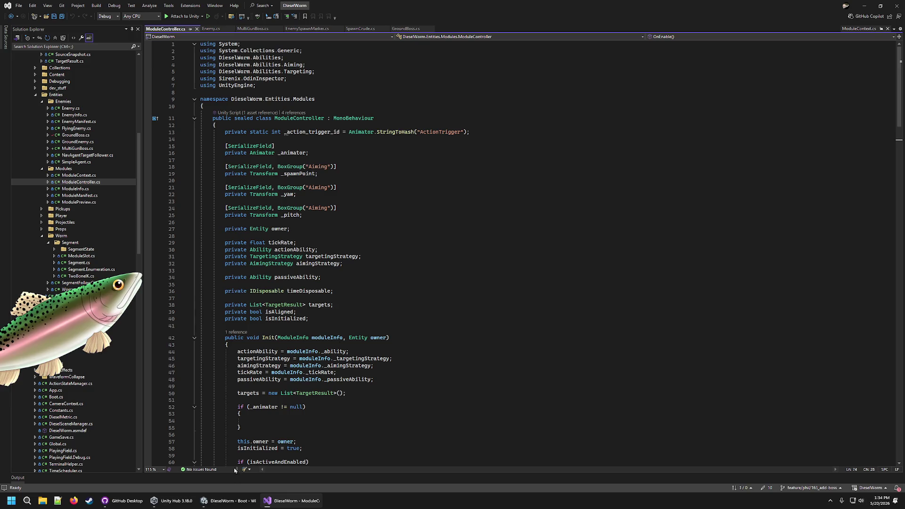
- Check Unity's Modules folder, then select isActiveAndEnabled in Init and return to Enemy.cs
left_click(221, 507)
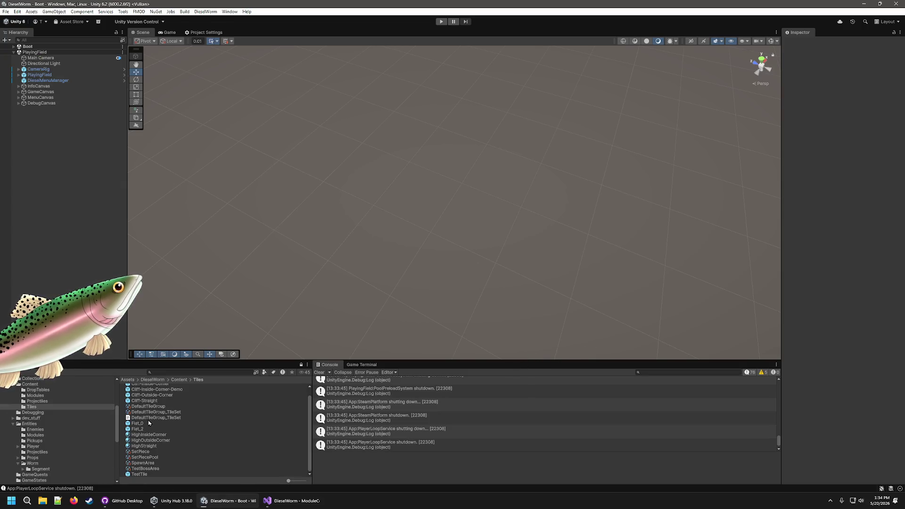
left_click(302, 505)
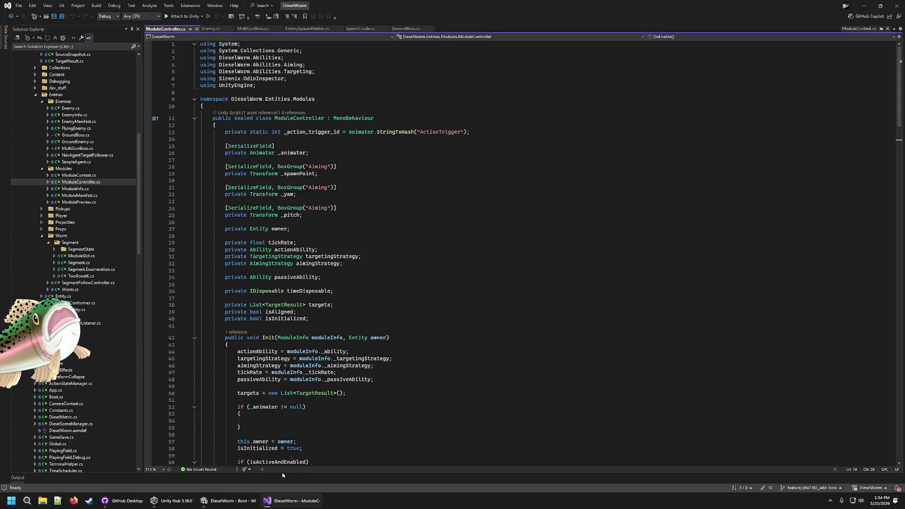
left_click(237, 501)
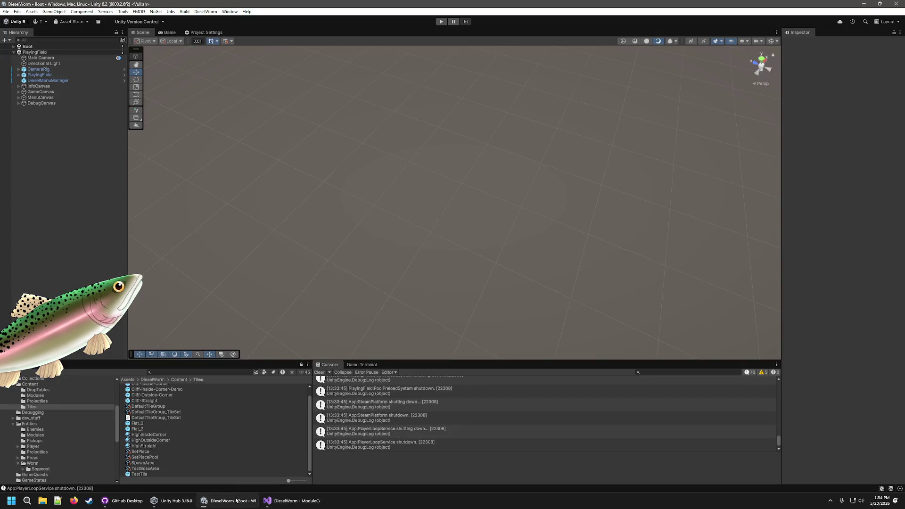
left_click(36, 435)
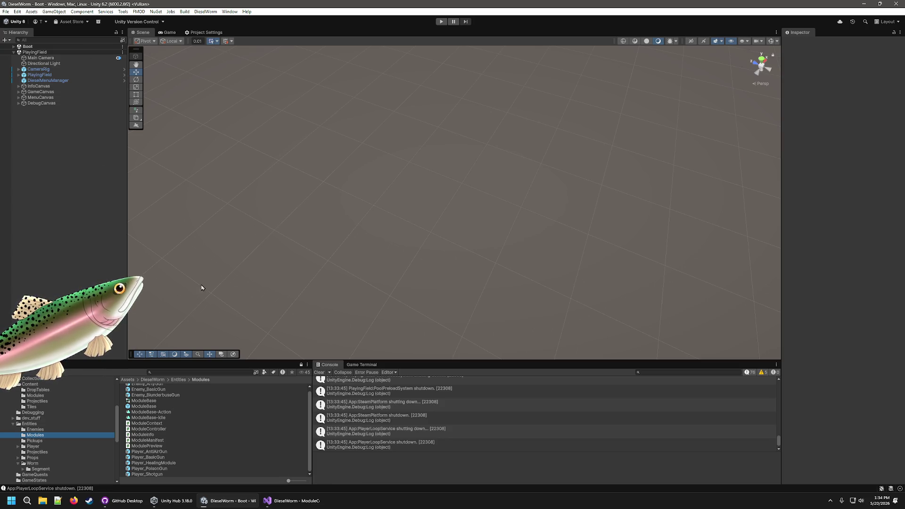
left_click(292, 501)
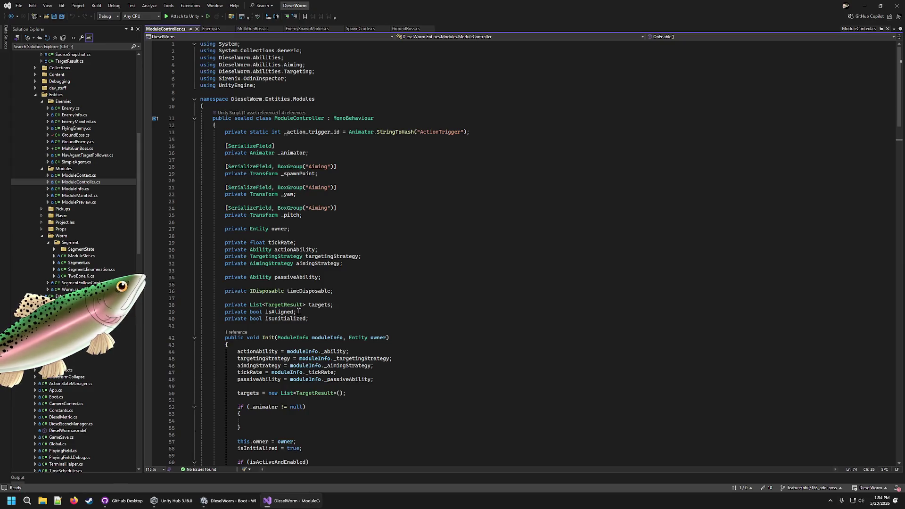
scroll(298, 312, "down", 8)
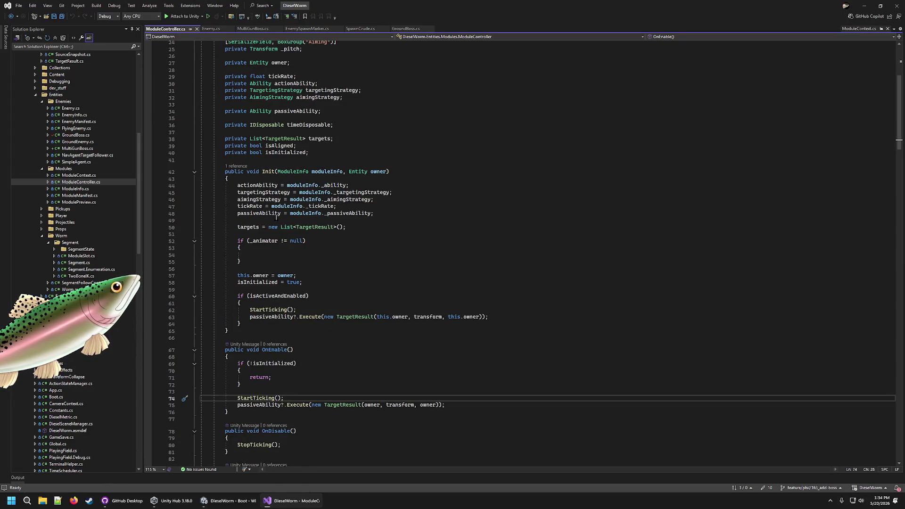
left_click(285, 296)
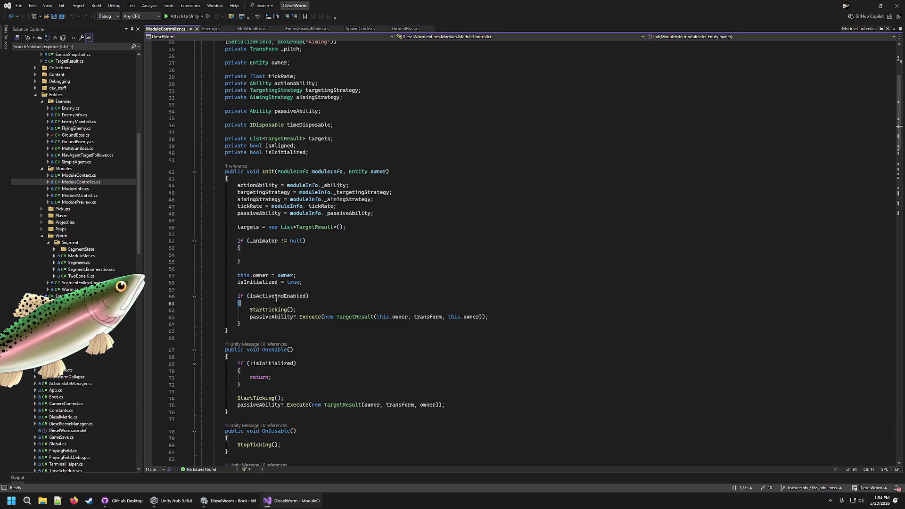
double_click(273, 297)
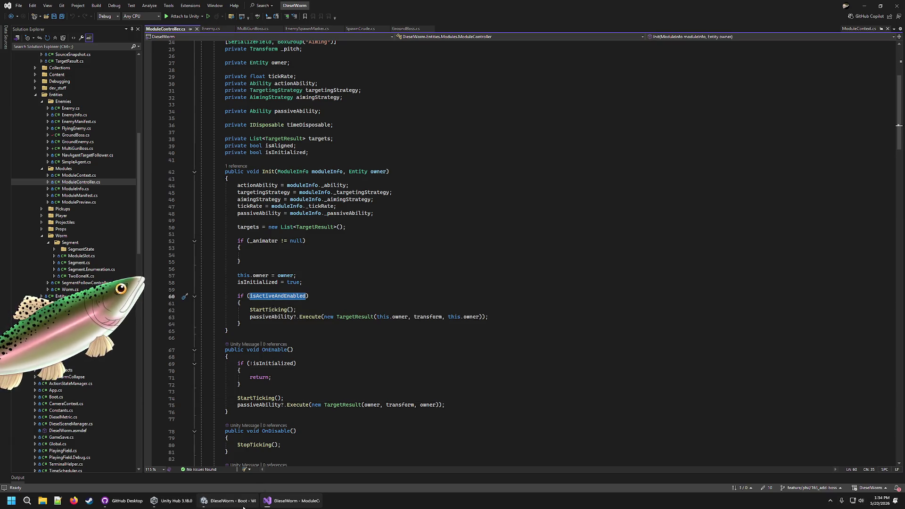
left_click(212, 29)
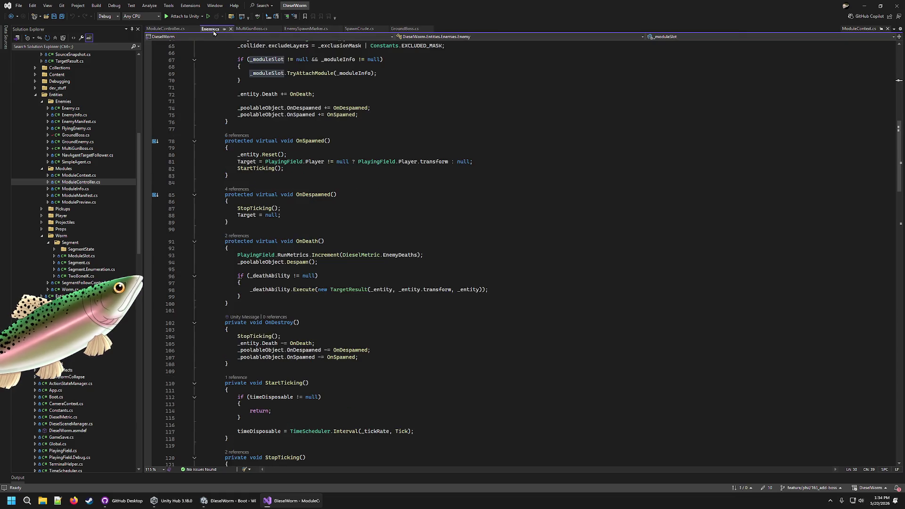
- In MultiGunBoss.cs, select the null check and module-attach lines of the Awake foreach loop
scroll(353, 203, "up", 5)
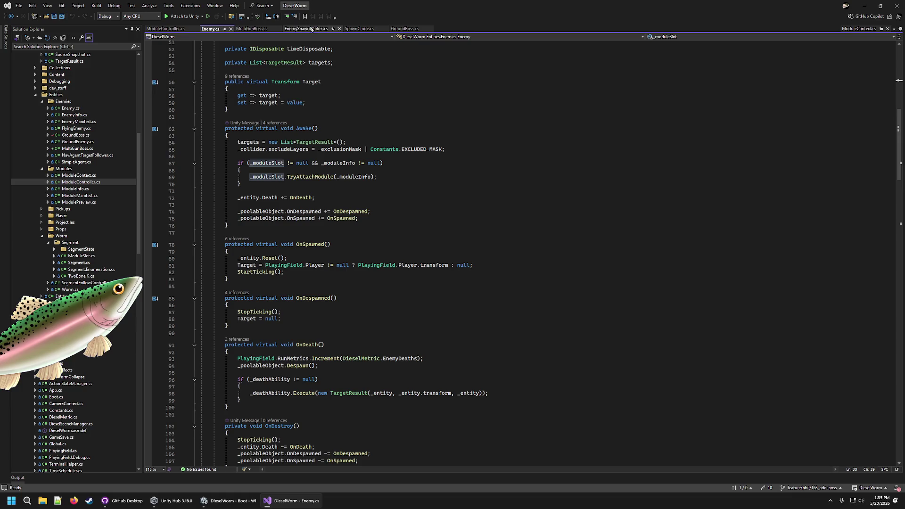
left_click(251, 28)
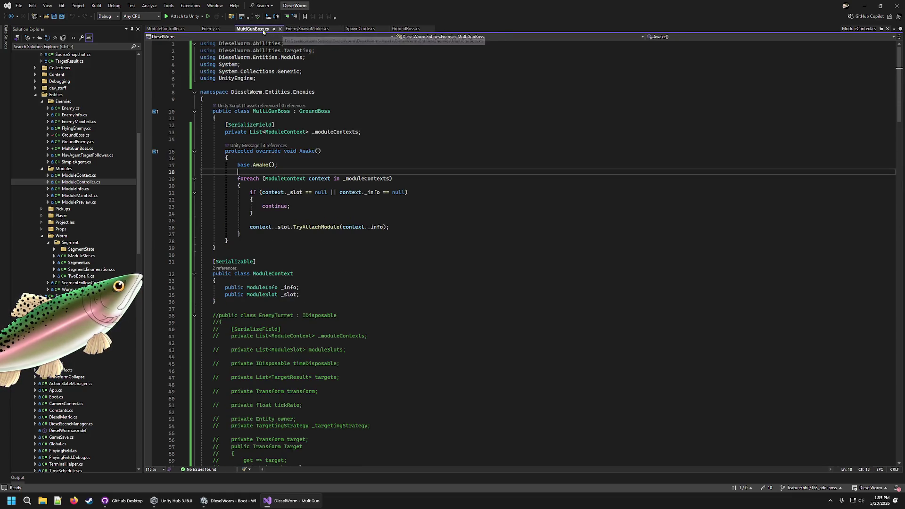
left_click_drag(284, 211, 259, 193)
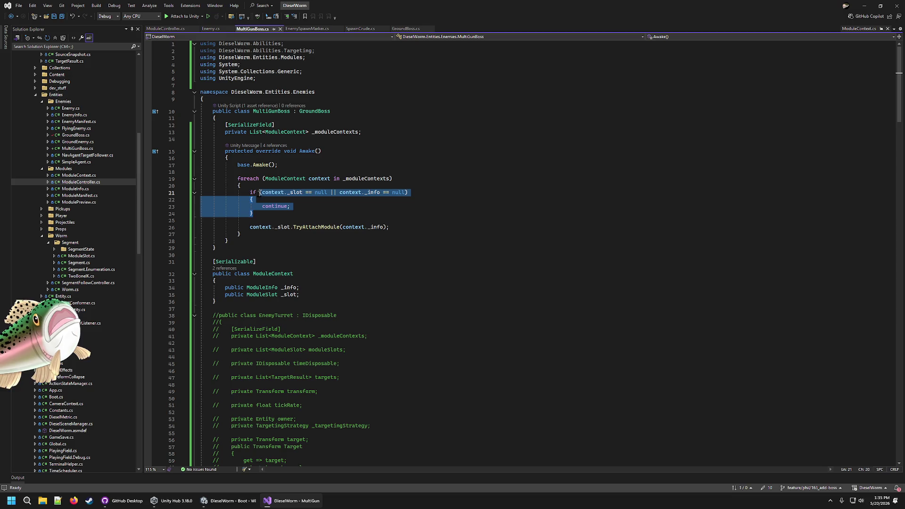
mouse_move(390, 226)
left_mouse_down()
mouse_move(249, 223)
mouse_move(279, 193)
left_mouse_up()
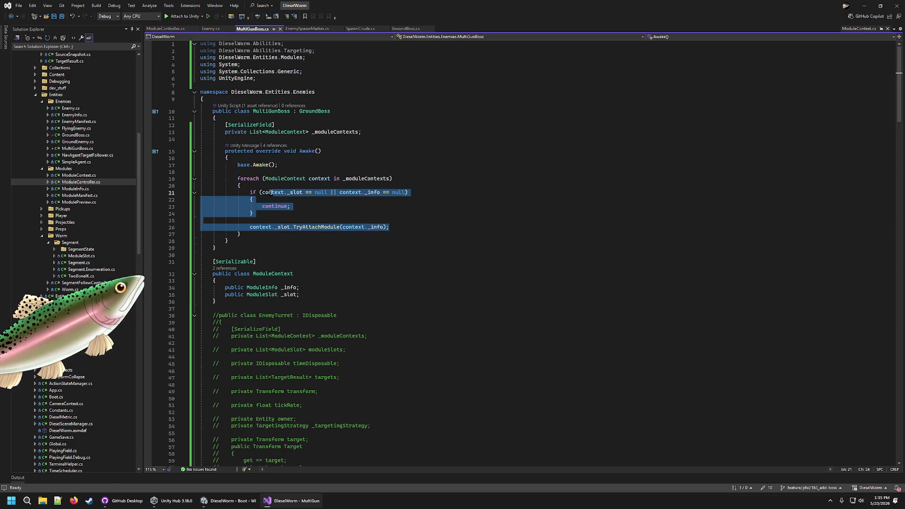
left_click(302, 218)
left_click(257, 240)
left_click(256, 235)
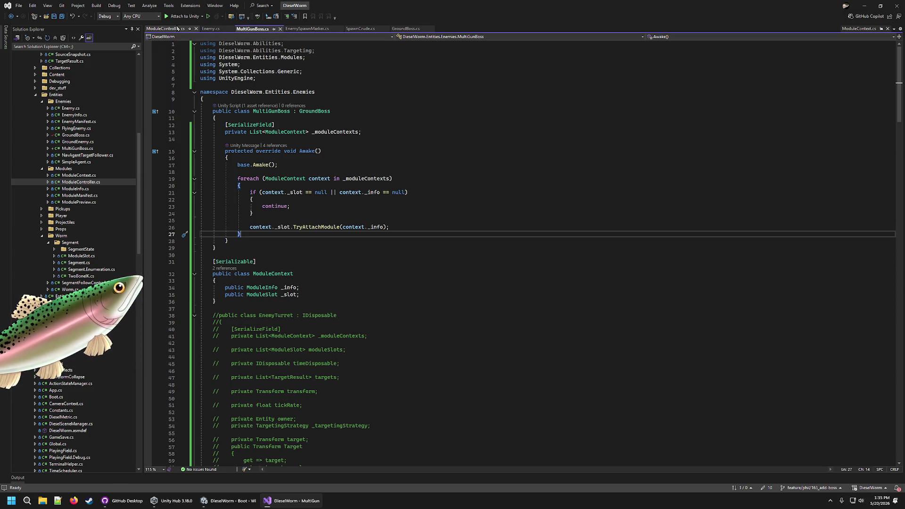
- Compare with the isInitialized assignment in ModuleController's Init, then return to MultiGunBoss.cs and Unity
left_click(175, 30)
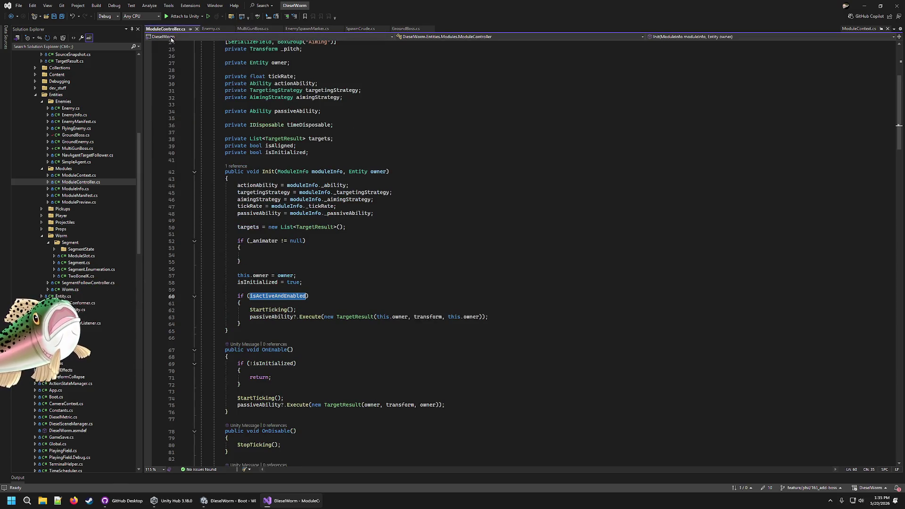
left_click(442, 281)
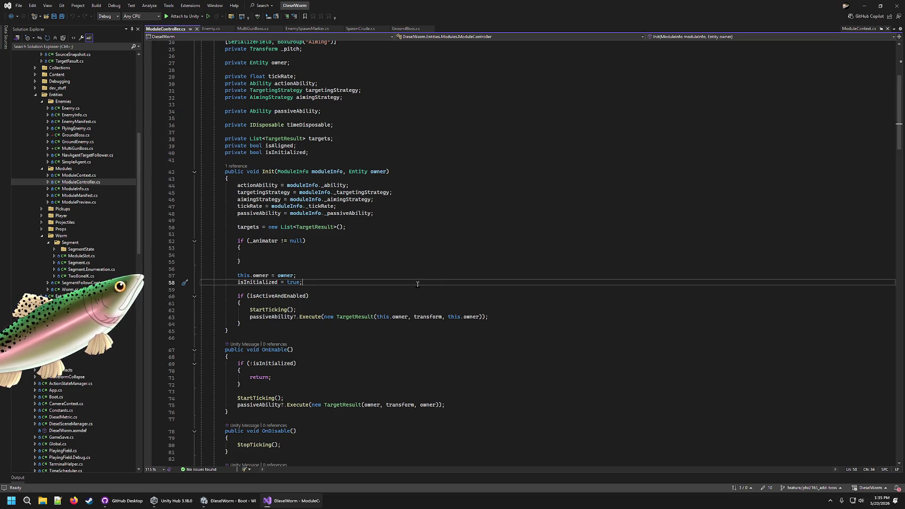
scroll(377, 293, "down", 7)
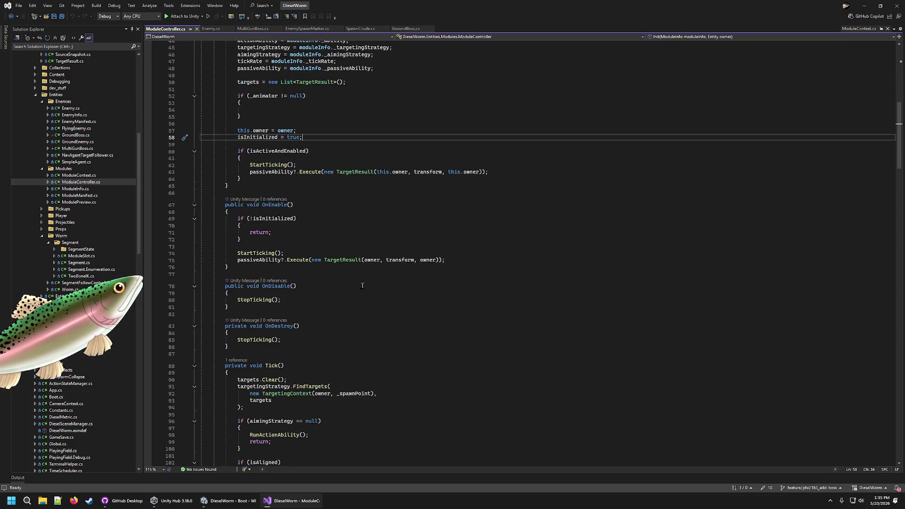
left_click(247, 30)
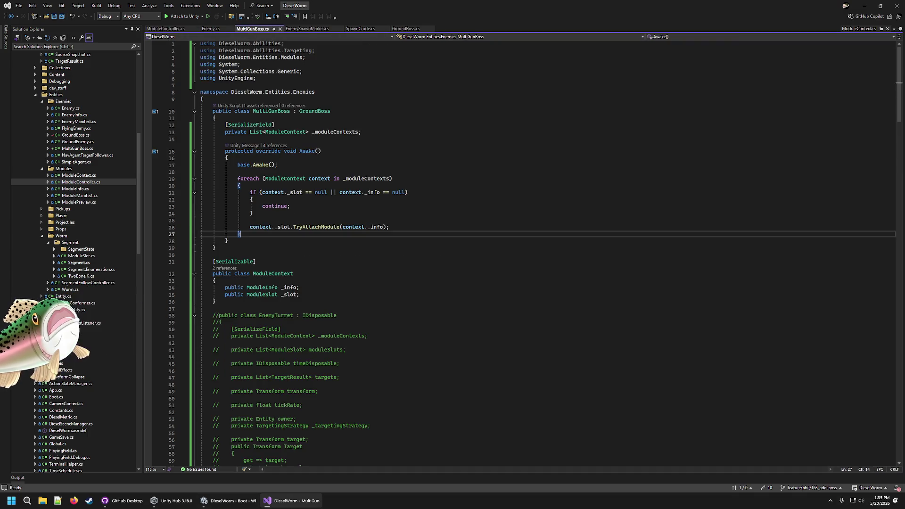
left_click(225, 506)
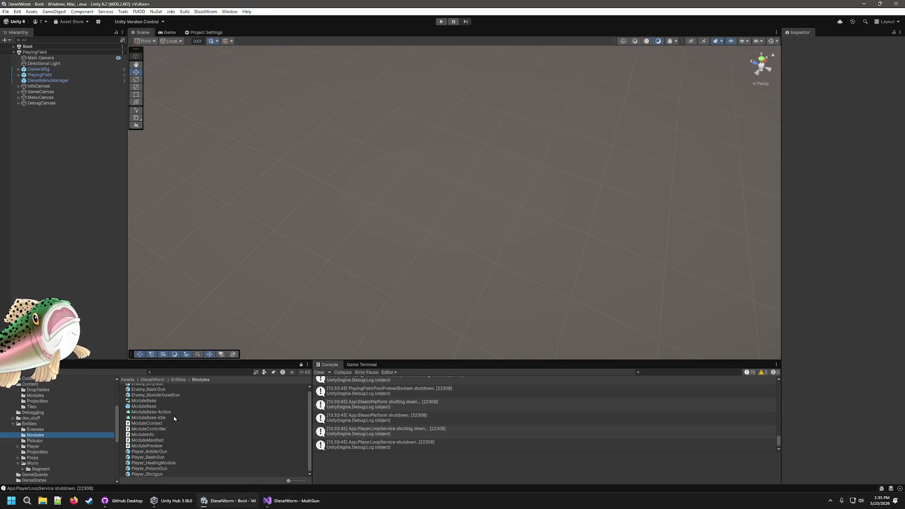
- Inspect the Enemy_BasicGun module prefab in the Inspector
scroll(169, 388, "up", 1)
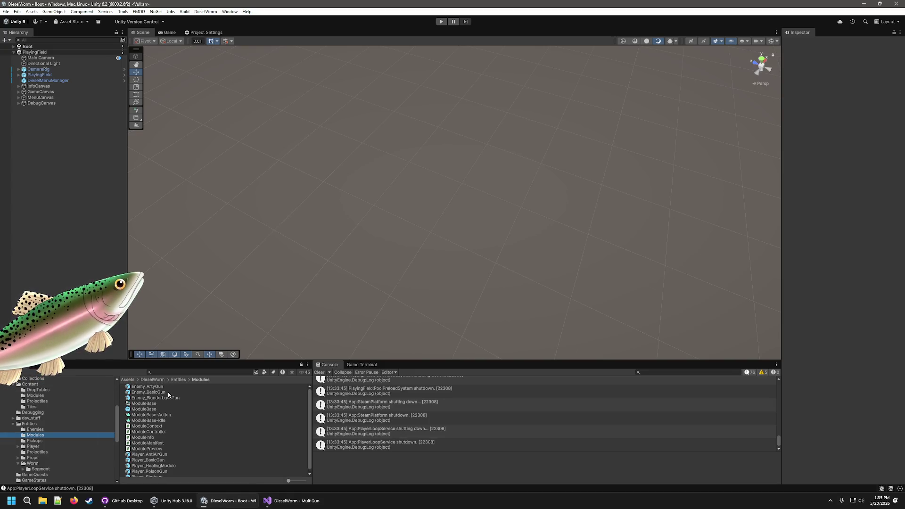
left_click(168, 392)
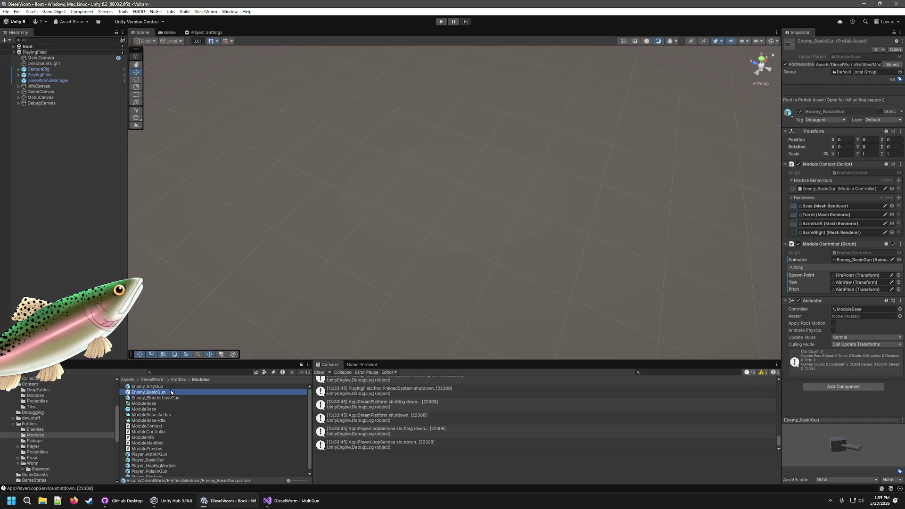
scroll(89, 420, "down", 1)
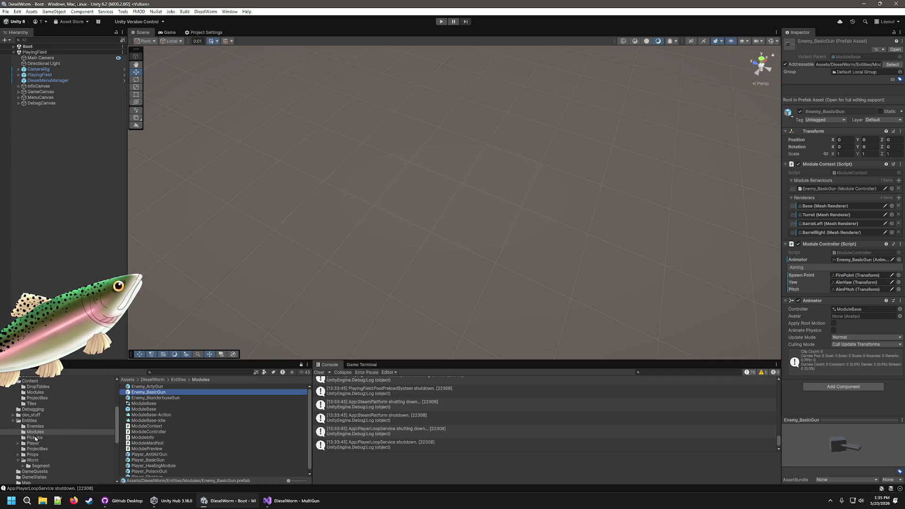
- Show the Enemies folder and review the MultiGunBoss prefab's components
left_click(45, 428)
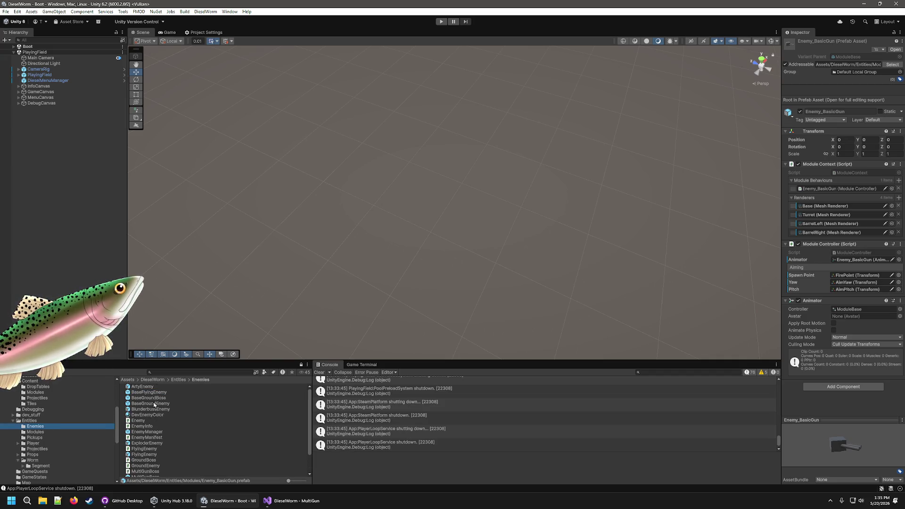
scroll(154, 404, "down", 2)
left_click(151, 447)
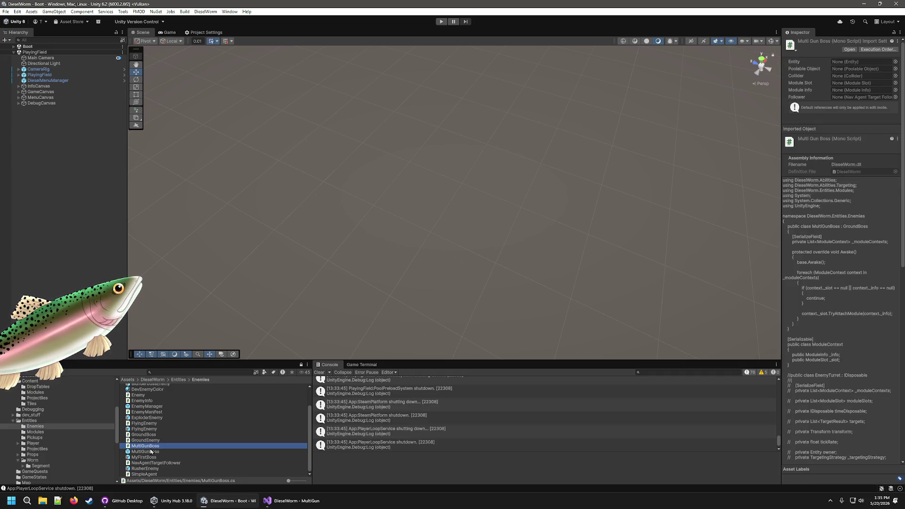
left_click(149, 452)
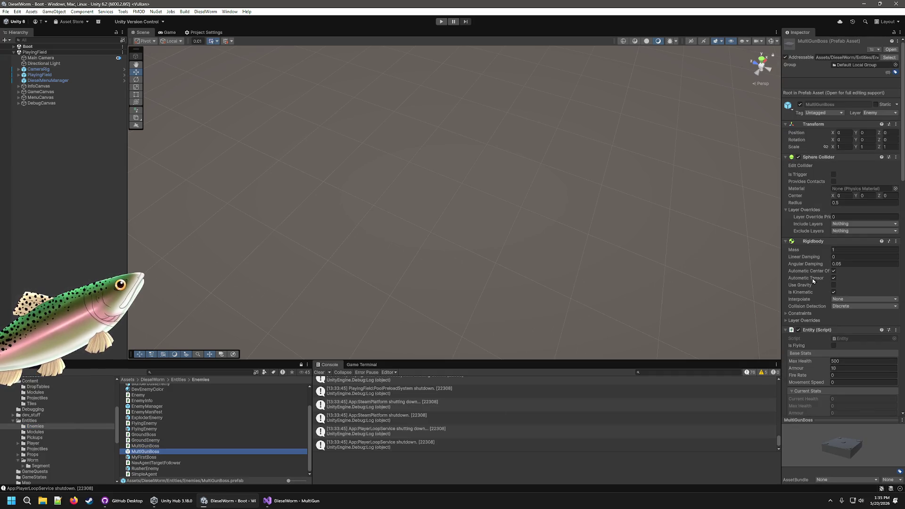
scroll(812, 278, "down", 5)
scroll(837, 263, "down", 5)
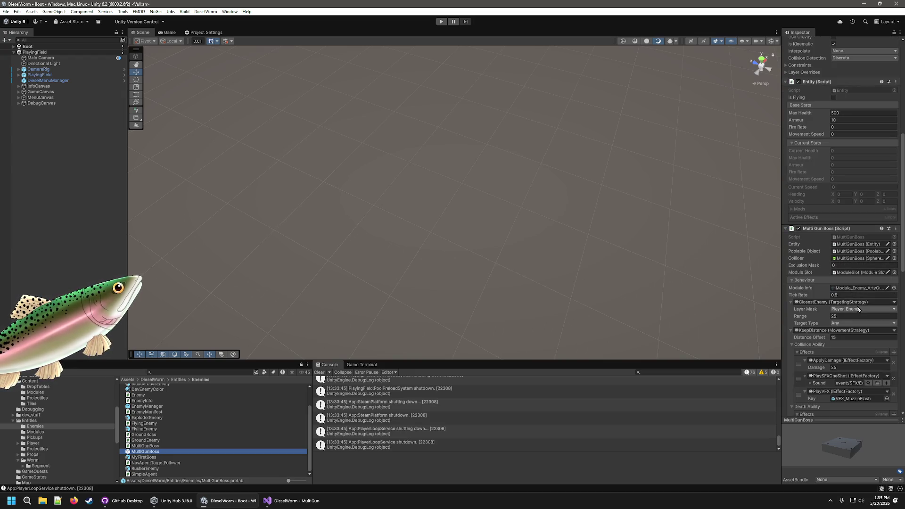
- Compare MyFirstBoss's Ground Boss settings against MultiGunBoss, then bring Visual Studio forward
left_click(154, 457)
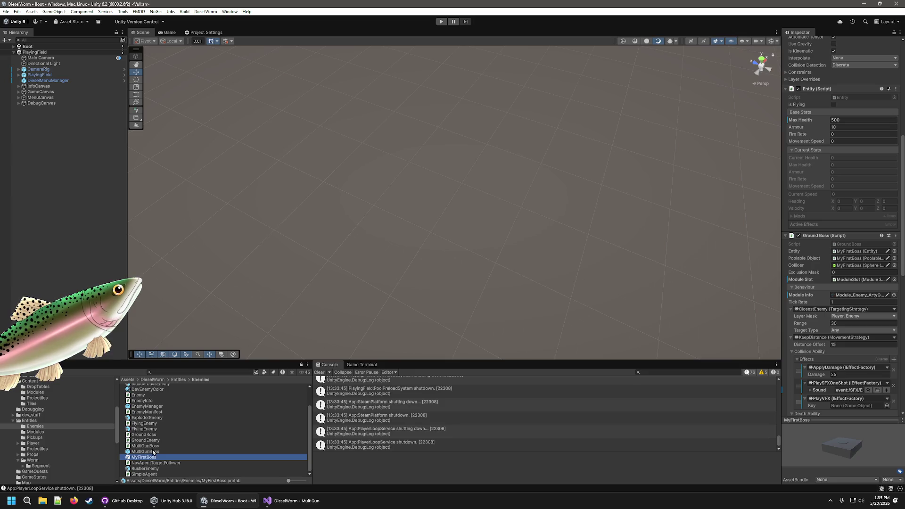
left_click(153, 453)
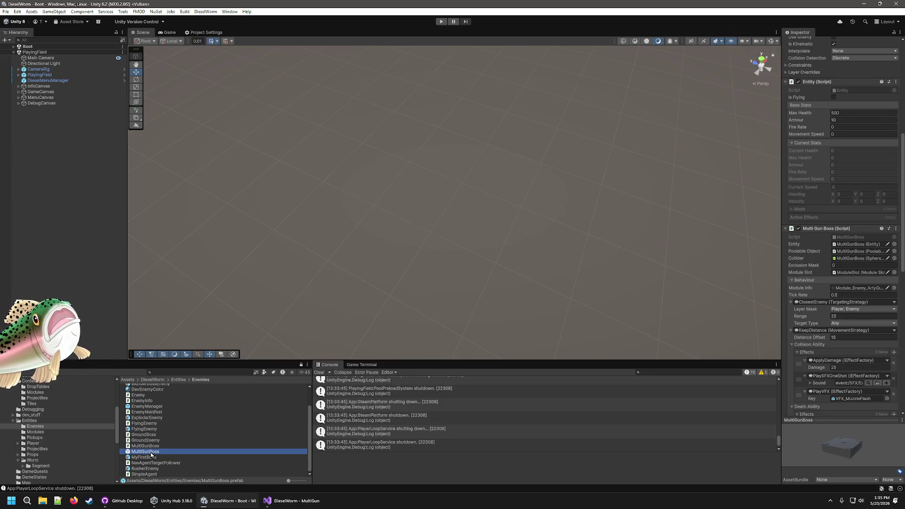
scroll(806, 346, "down", 3)
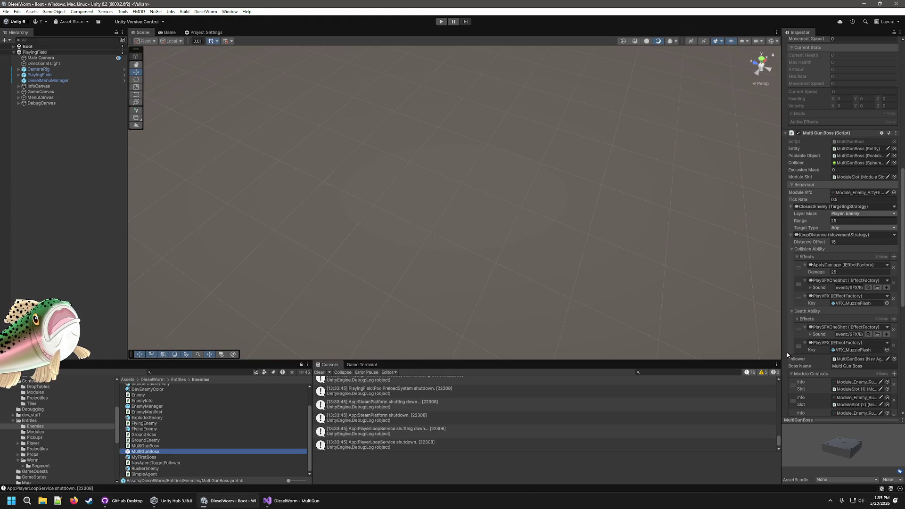
left_click(143, 458)
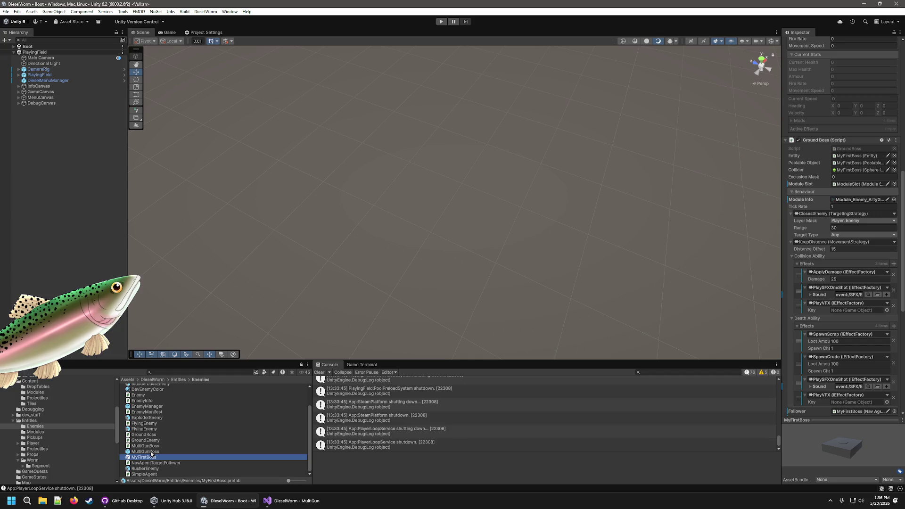
left_click(150, 453)
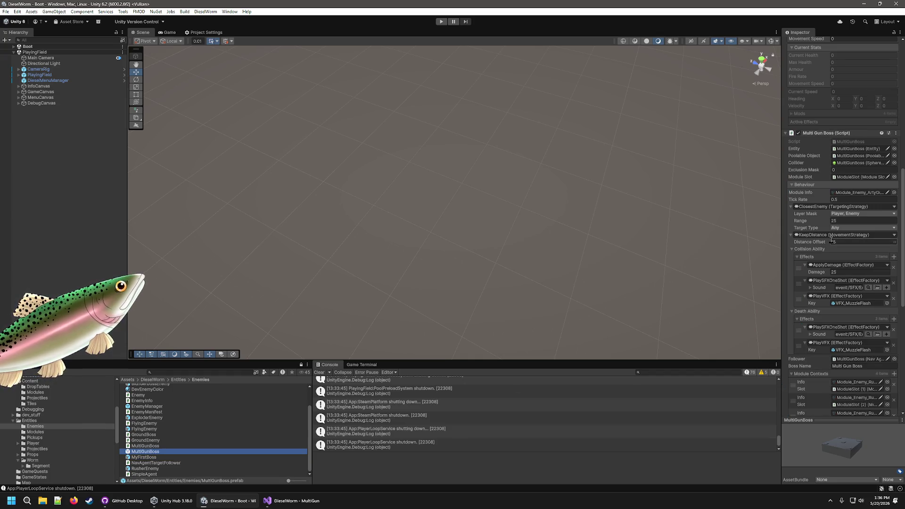
scroll(822, 251, "down", 2)
scroll(822, 250, "down", 1)
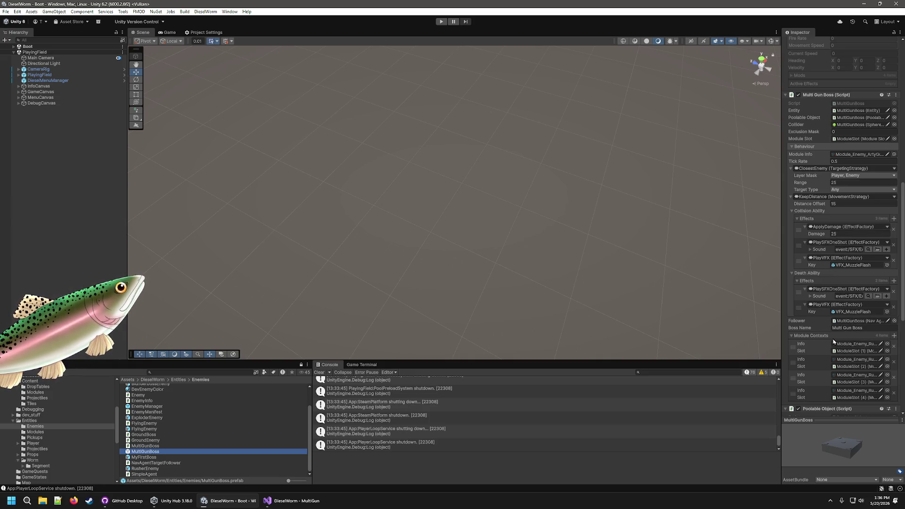
scroll(832, 311, "down", 4)
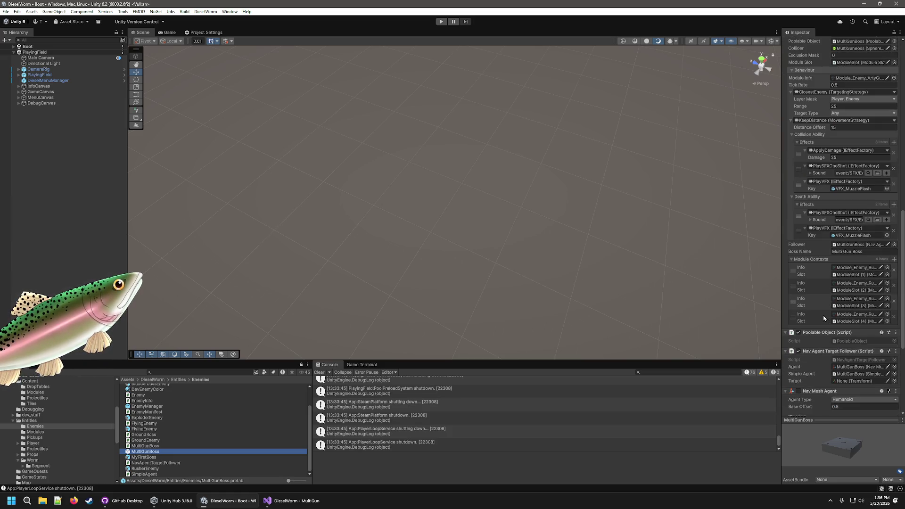
scroll(821, 297, "up", 4)
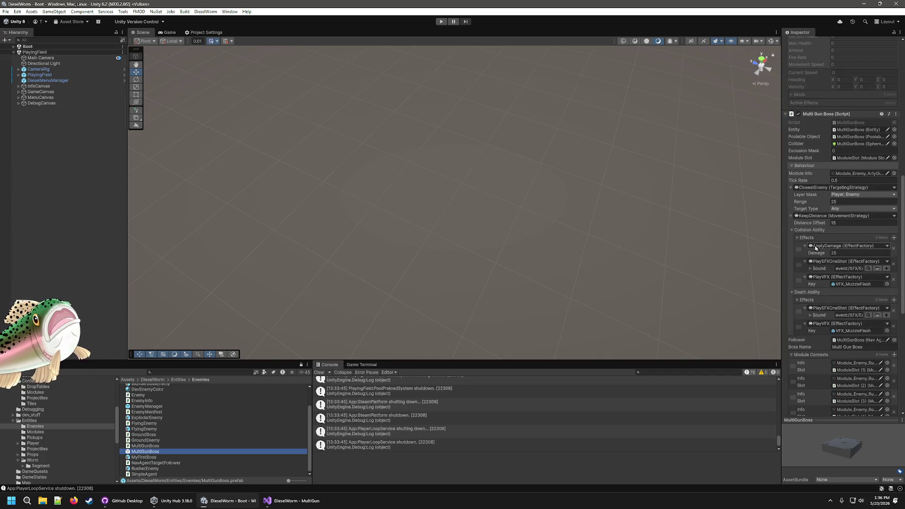
scroll(817, 248, "up", 3)
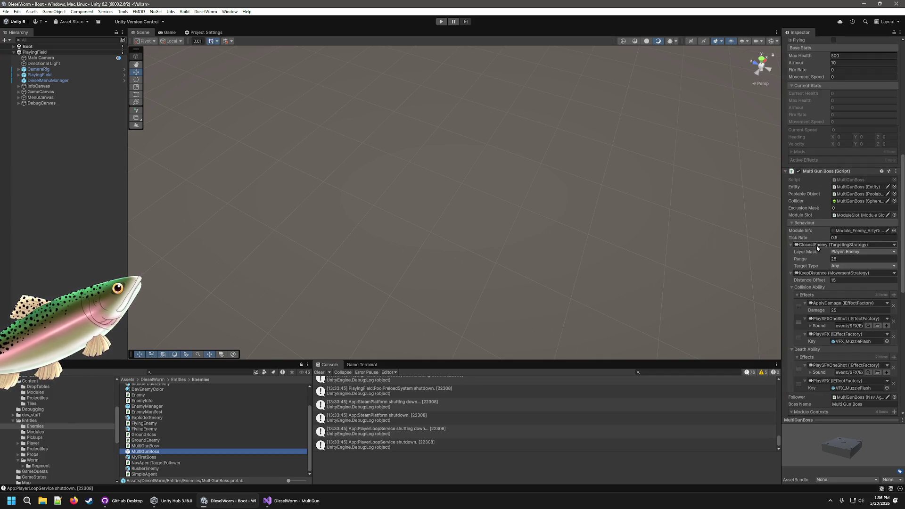
scroll(817, 248, "up", 4)
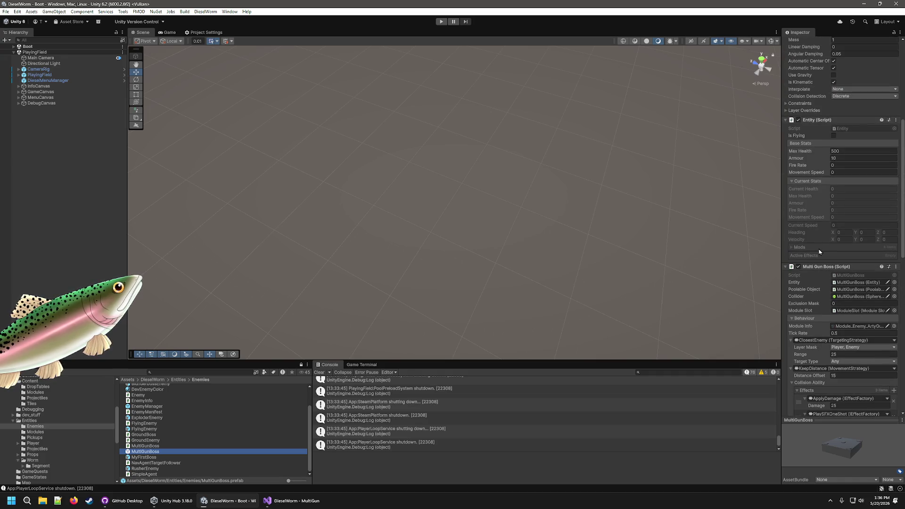
scroll(820, 251, "up", 3)
scroll(821, 251, "up", 3)
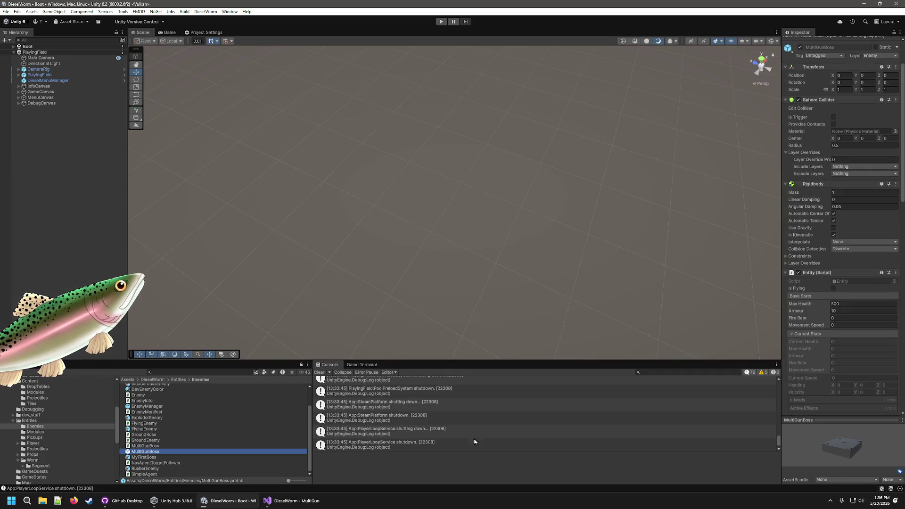
left_click(282, 499)
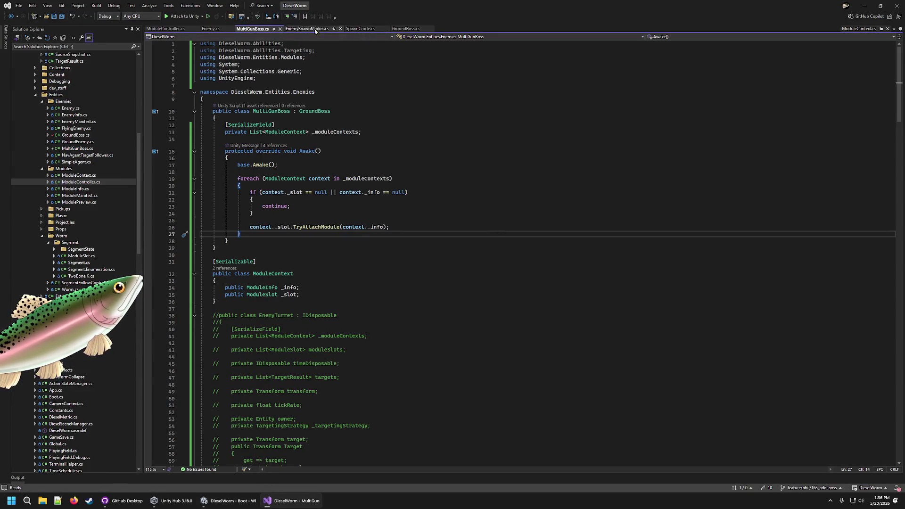
- Follow ModuleController.Init's reference to its TryAttachModule call in ModuleSlot.cs, then return to MultiGunBoss.cs
left_click(178, 28)
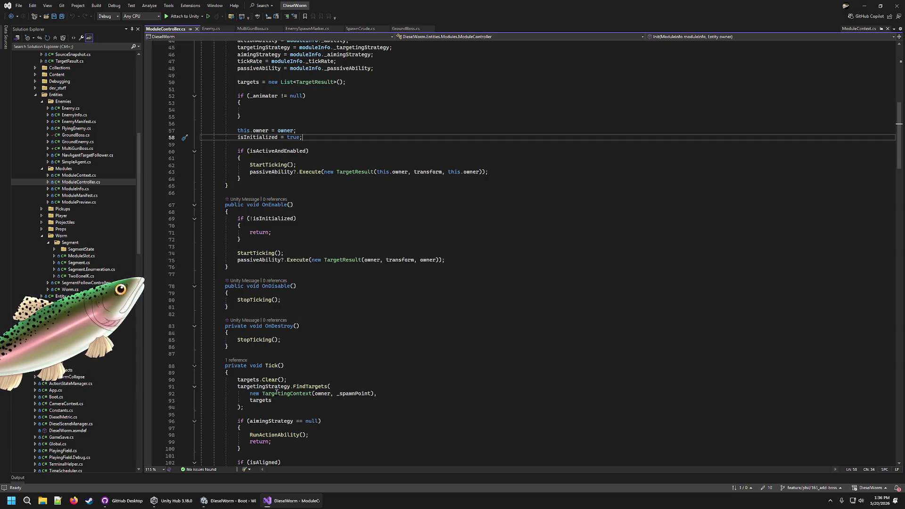
scroll(286, 434, "up", 6)
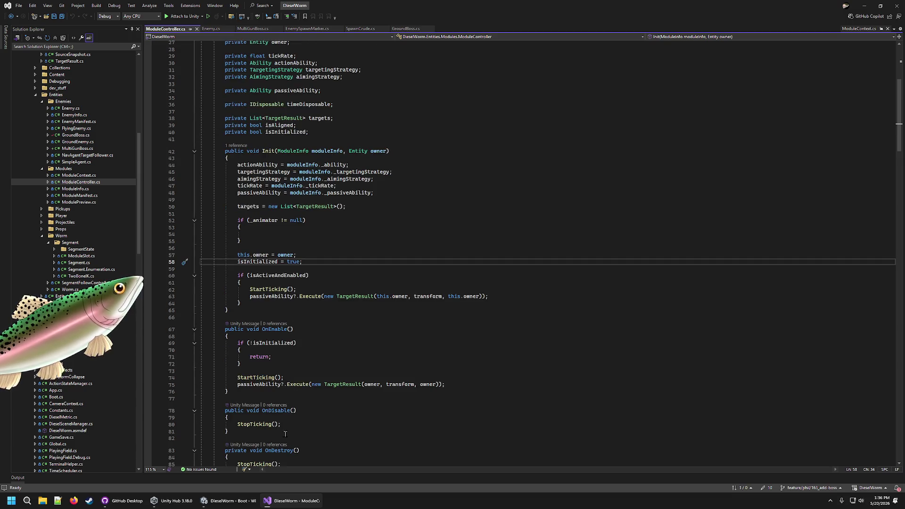
left_click(236, 146)
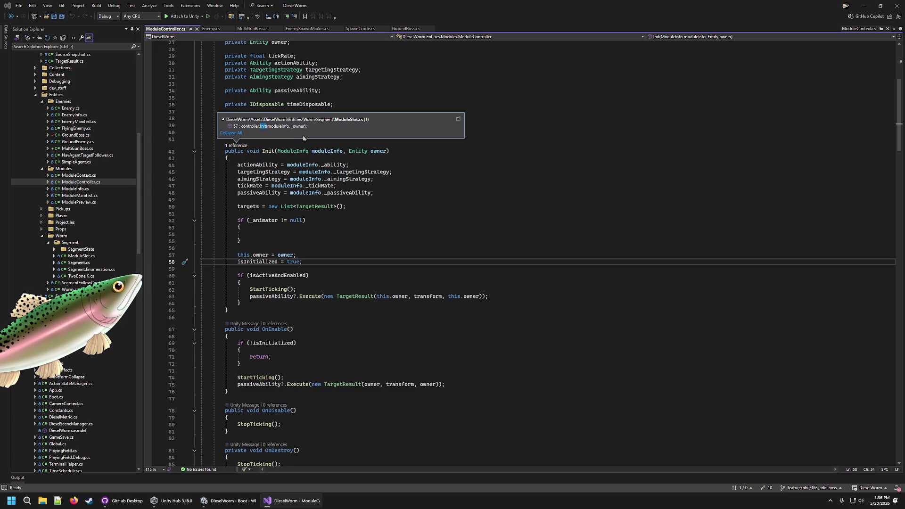
double_click(307, 125)
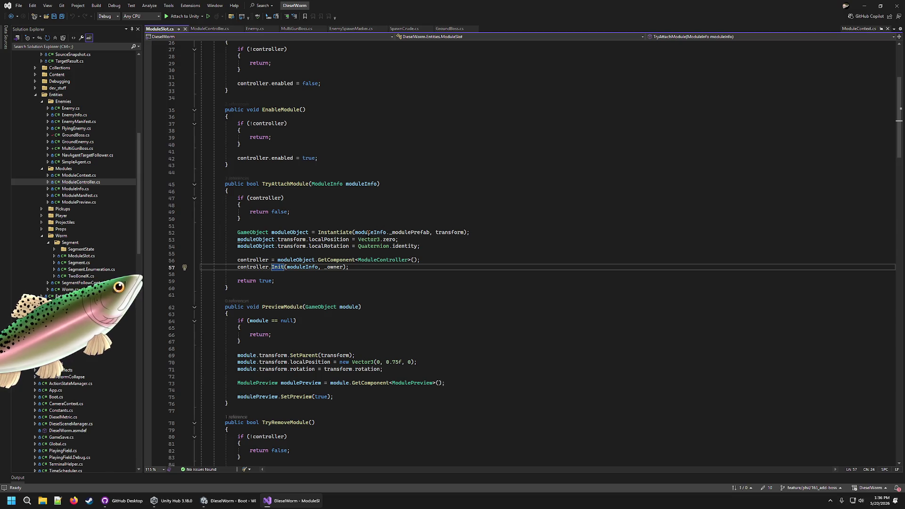
scroll(358, 245, "up", 5)
scroll(344, 262, "up", 3)
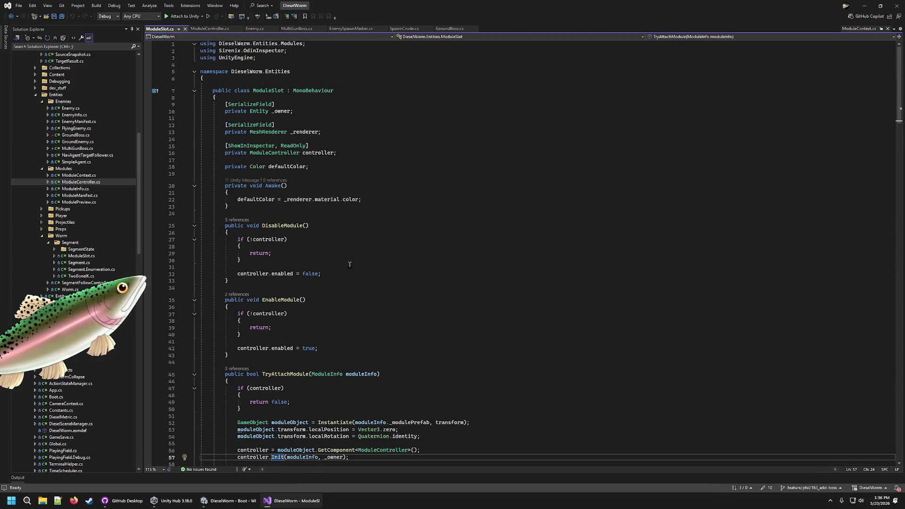
scroll(344, 268, "down", 5)
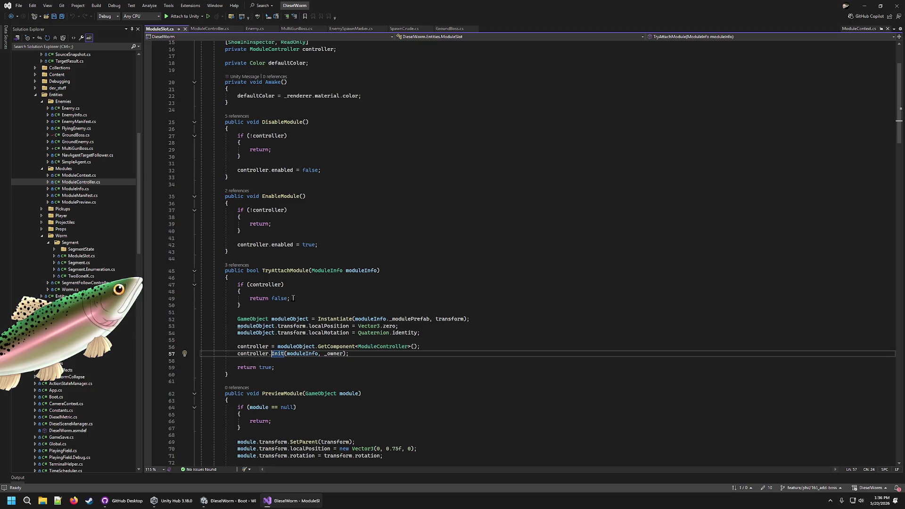
scroll(406, 105, "up", 5)
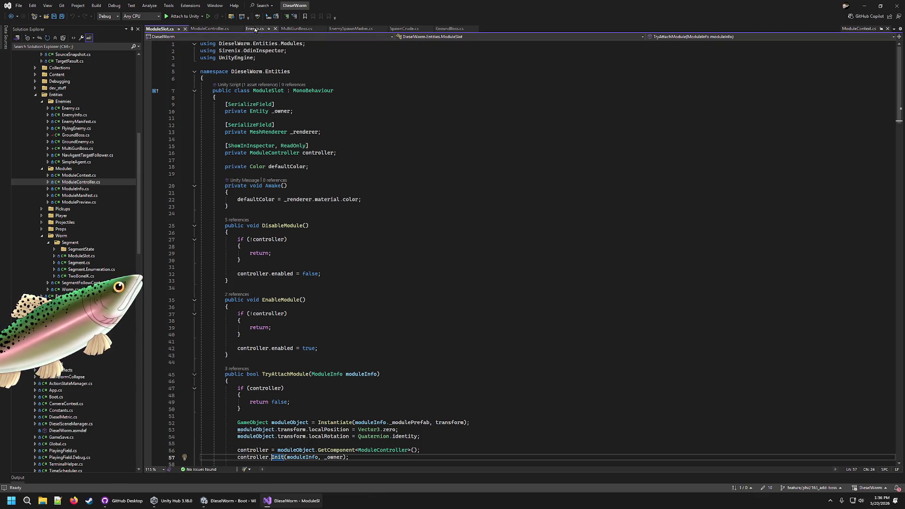
left_click_drag(305, 29, 274, 31)
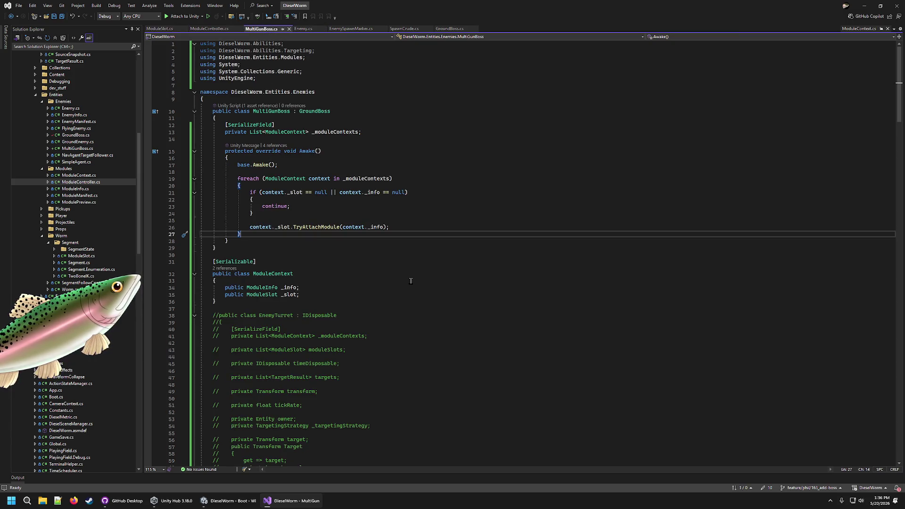
- Delete the DieselWorm.Abilities and DieselWorm.Abilities.Targeting using lines and save MultiGunBoss.cs
left_click(362, 71)
left_click(381, 57)
key("Up")
key("shift+Up")
key("shift+Home")
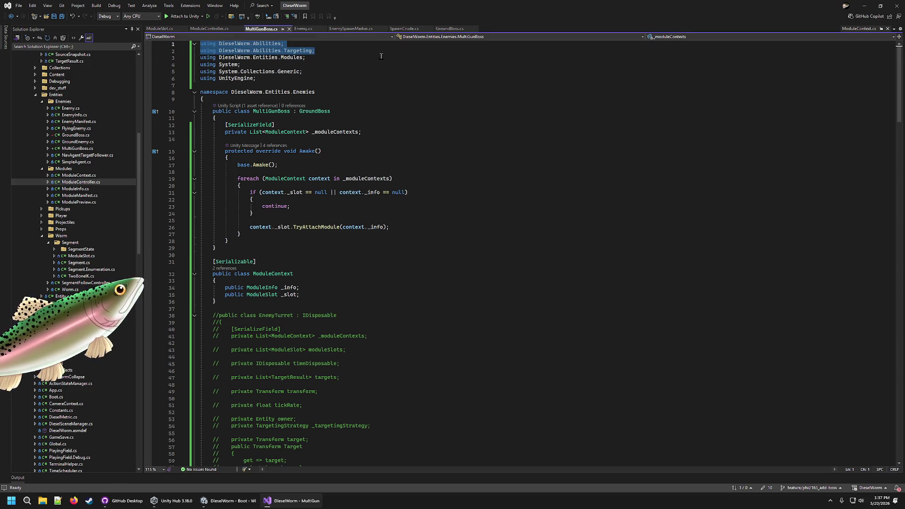
key("Delete")
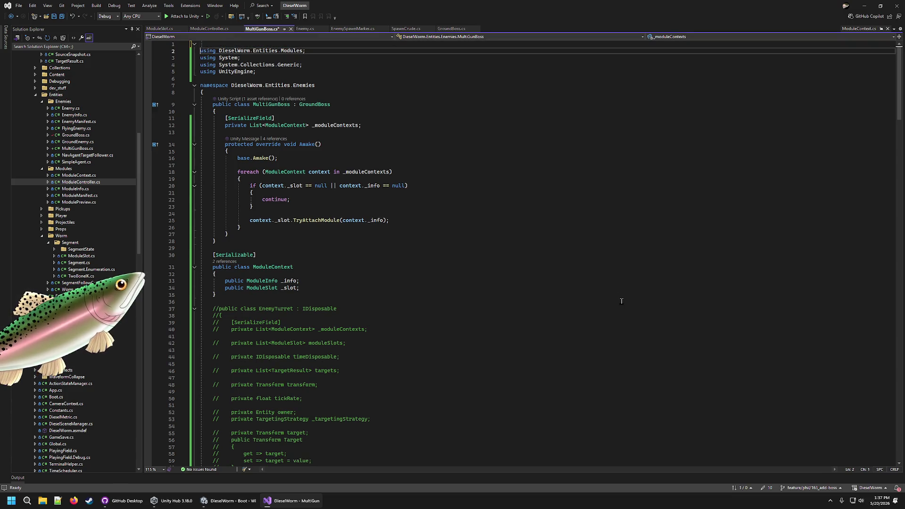
key("Delete")
left_click(518, 198)
key("ctrl+s")
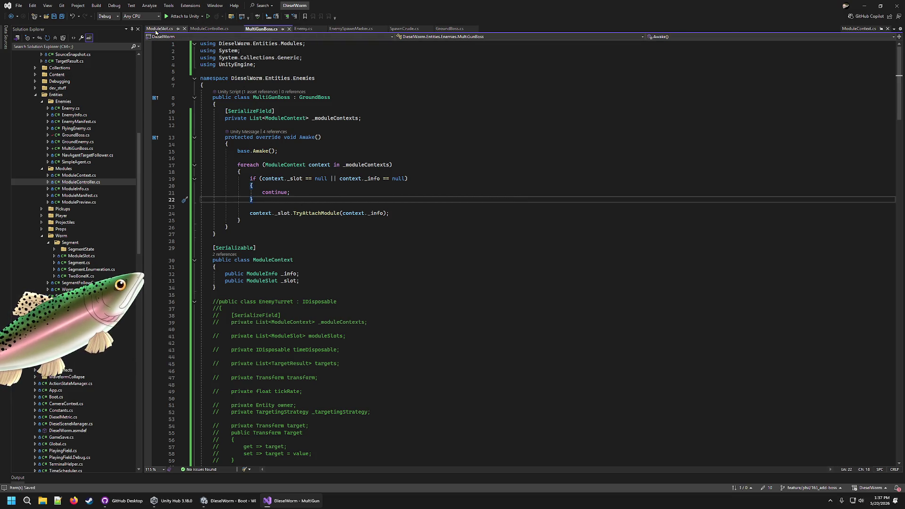
- Browse ModuleSlot.cs, ModuleManifest.cs, ModuleInfo.cs and ModuleController.cs
left_click(158, 29)
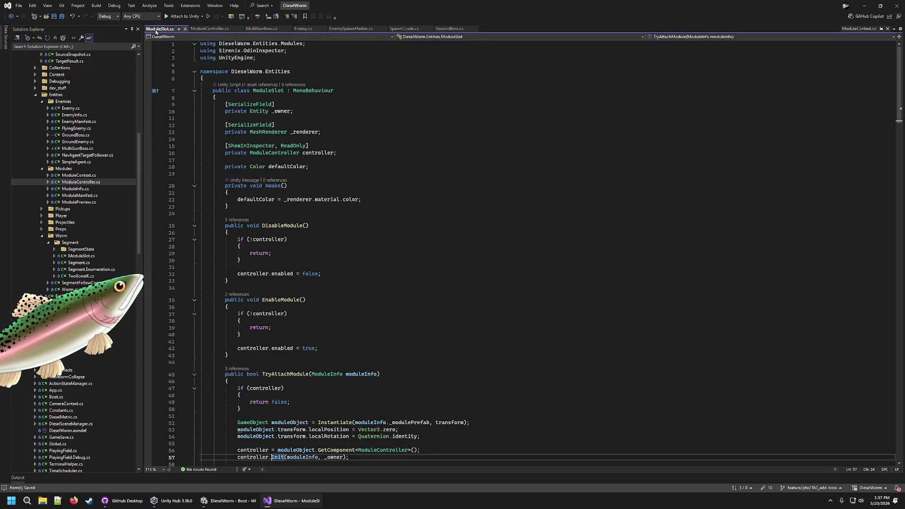
left_click(79, 195)
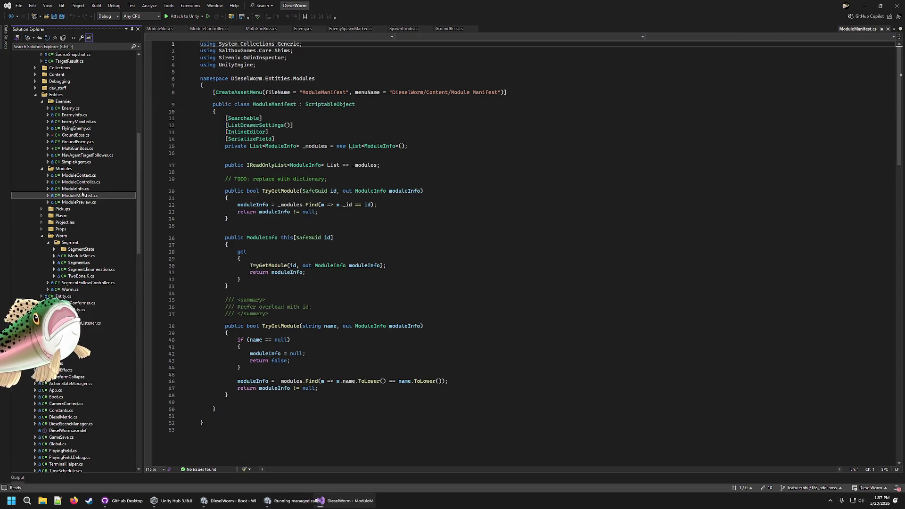
left_click(75, 189)
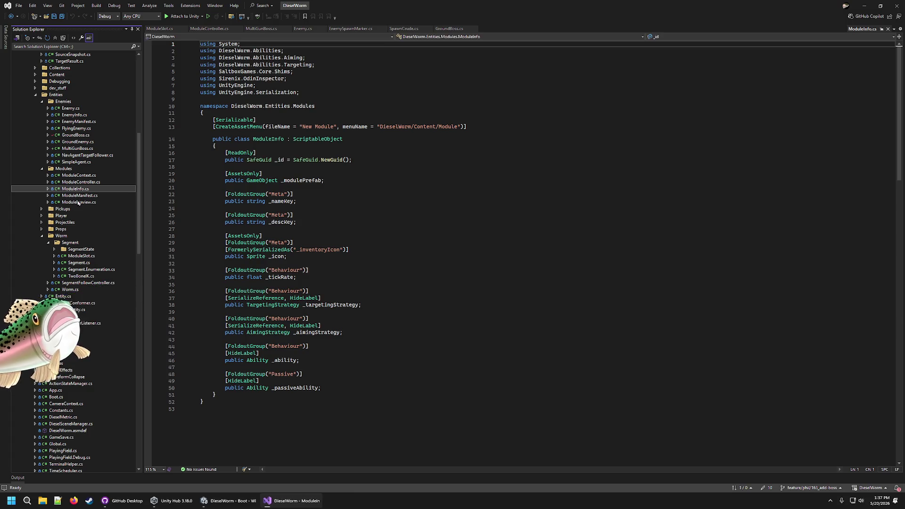
left_click(213, 28)
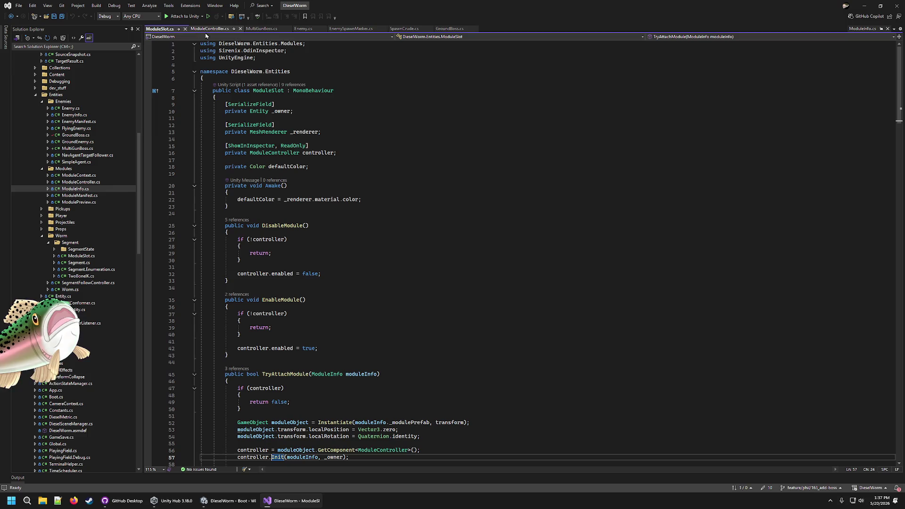
- Rename the ModuleContext class to ModuleSlotContext everywhere in MultiGunBoss.cs
left_click(267, 29)
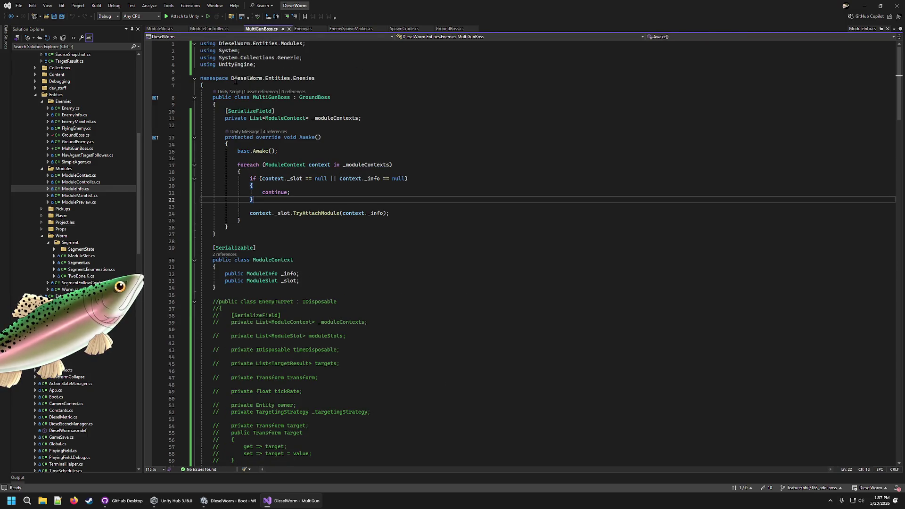
left_click(411, 214)
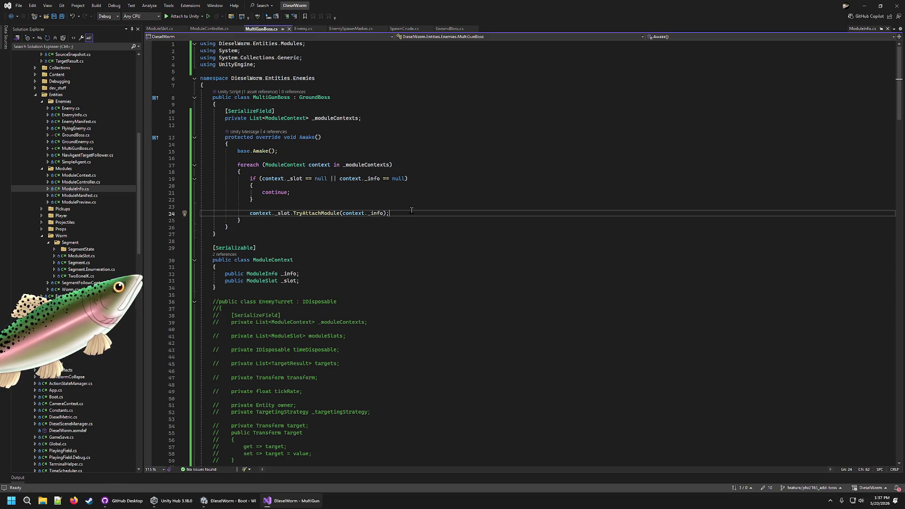
left_click(270, 263)
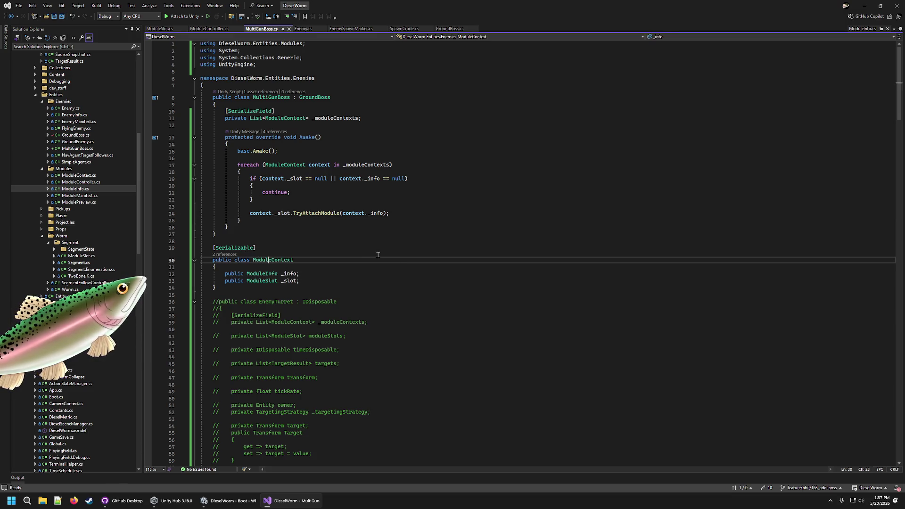
key("ctrl+r")
key("ctrl+r")
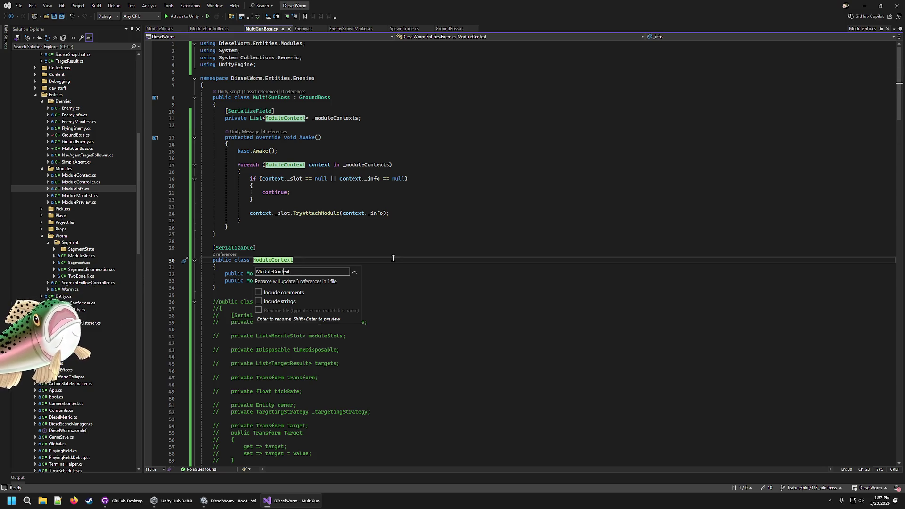
type("Slot")
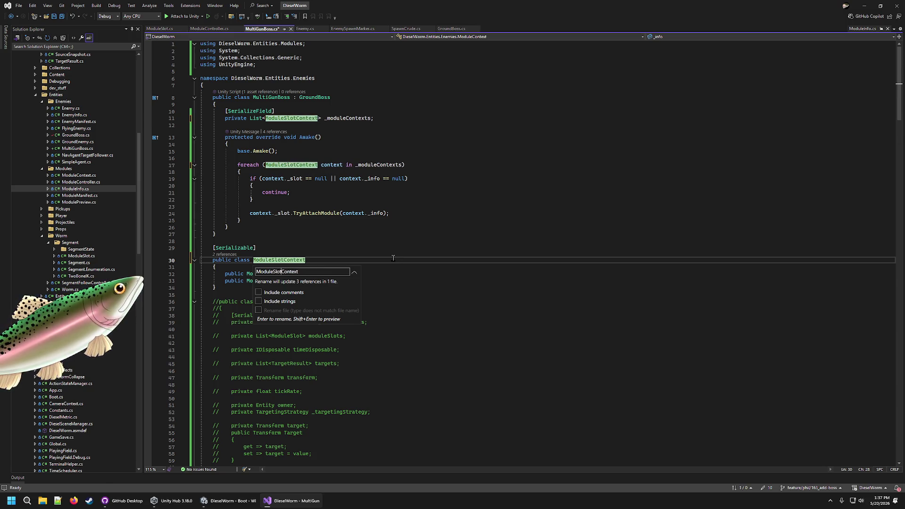
key("Return")
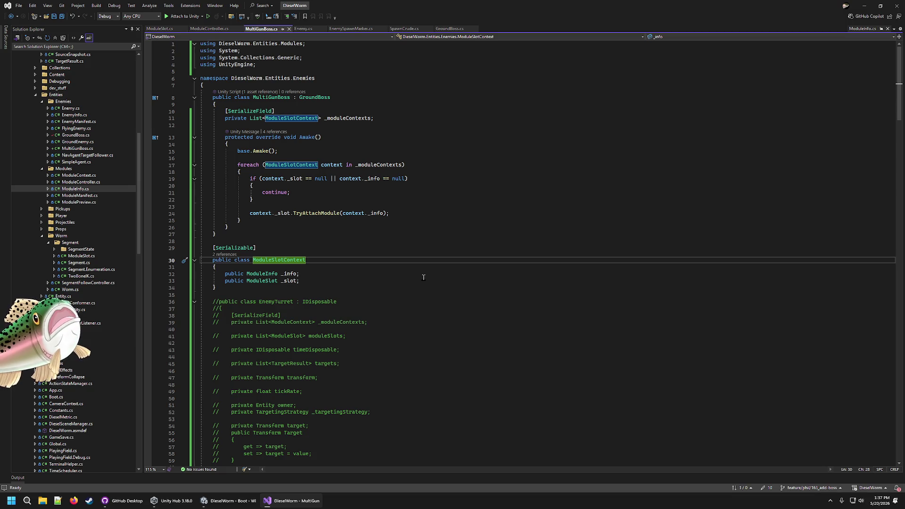
- Rename the _moduleContexts field to _moduleSlotContexts everywhere
left_click(371, 117)
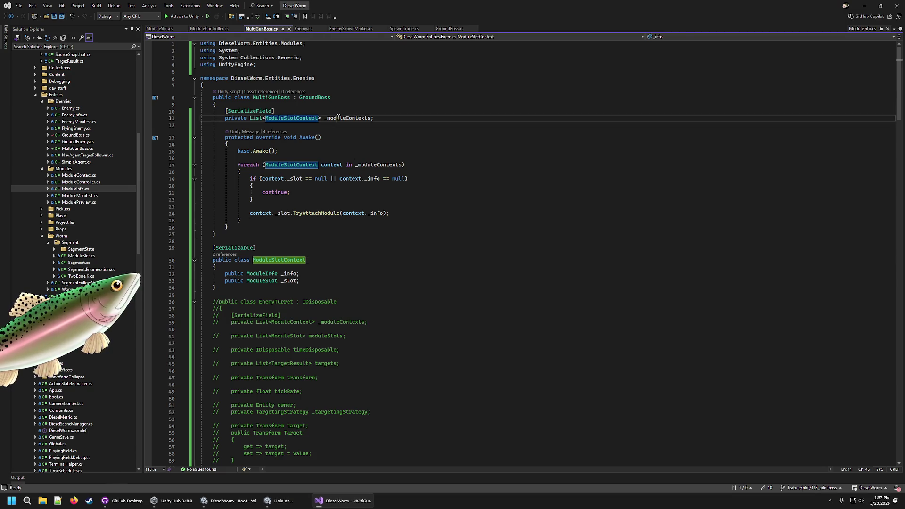
key("ctrl+r")
key("ctrl+r")
key("Left")
key("Left")
key("Left")
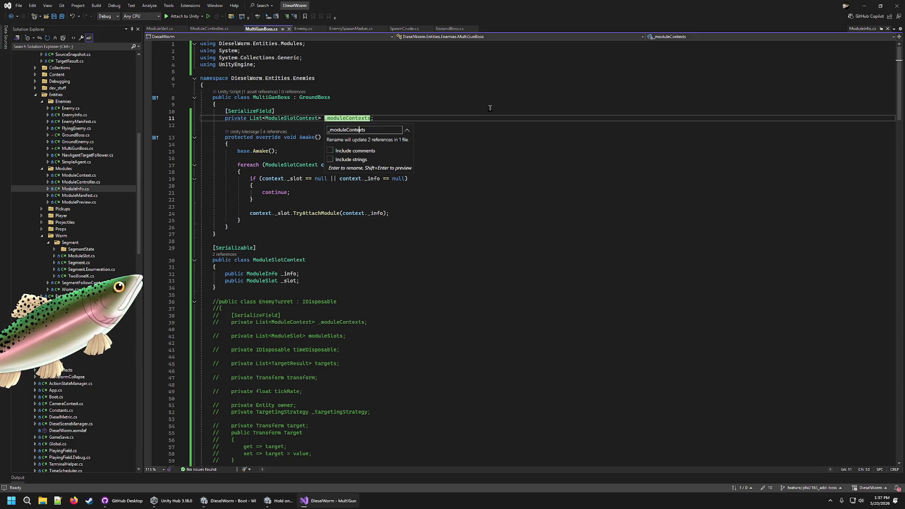
type("Slot")
key("Return")
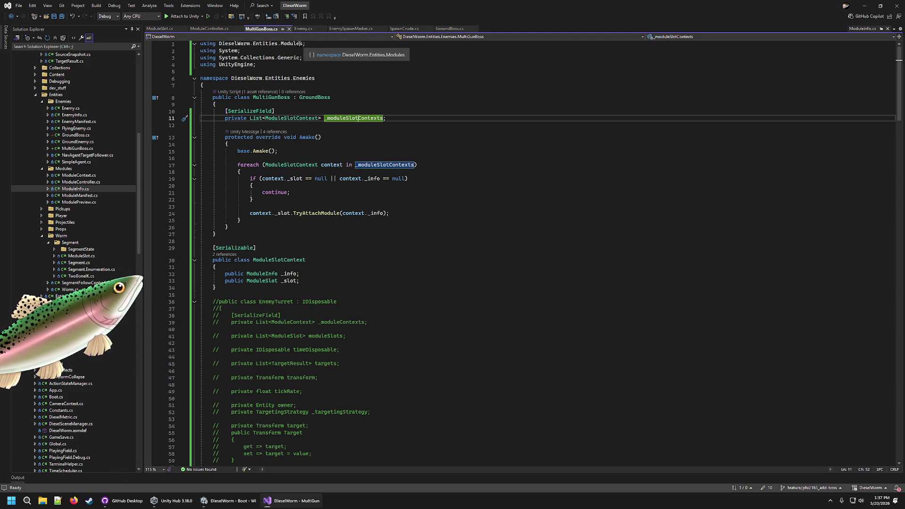
left_click(308, 29)
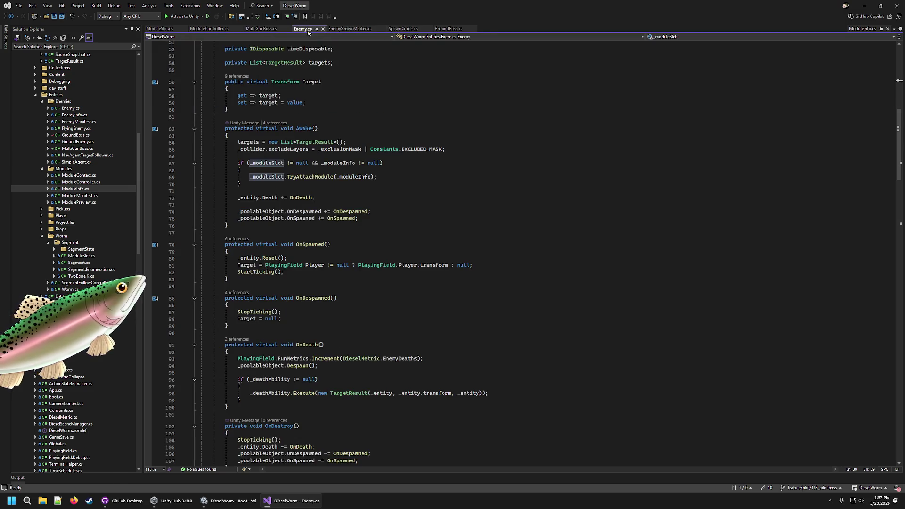
left_click(455, 29)
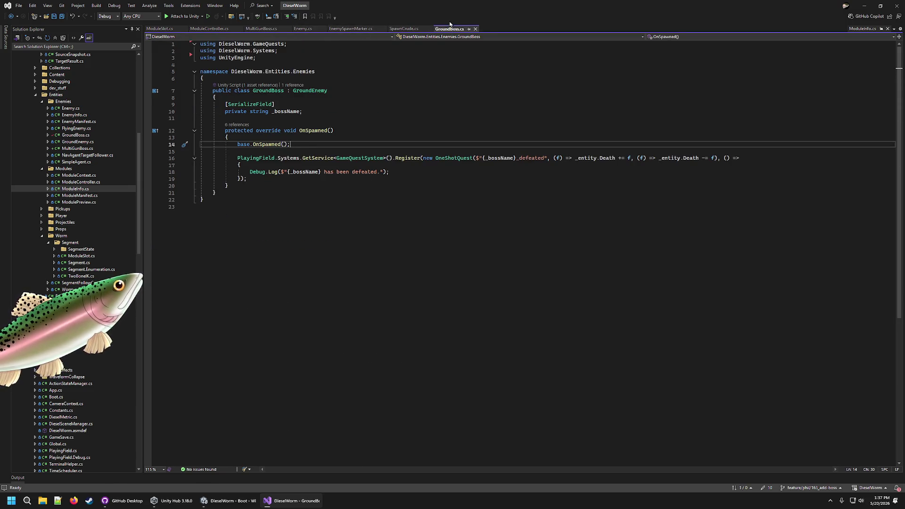
left_click(400, 31)
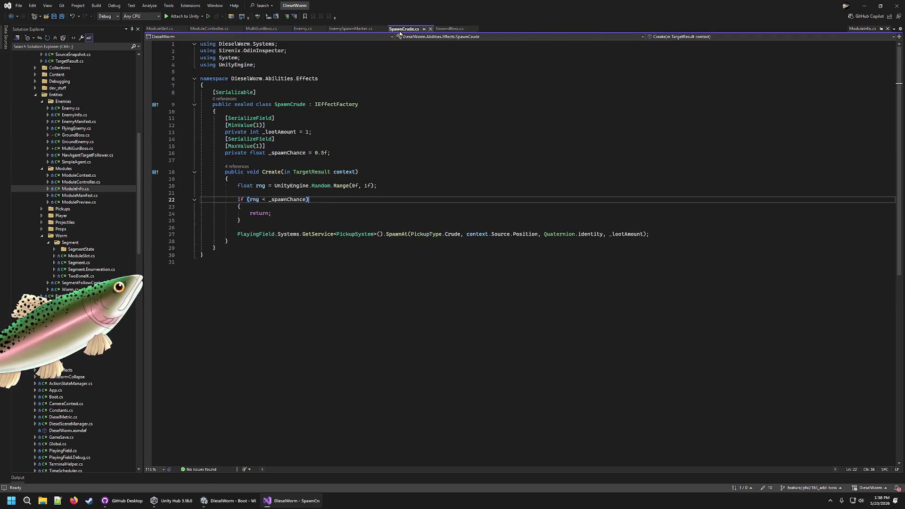
left_click(345, 29)
left_click(303, 28)
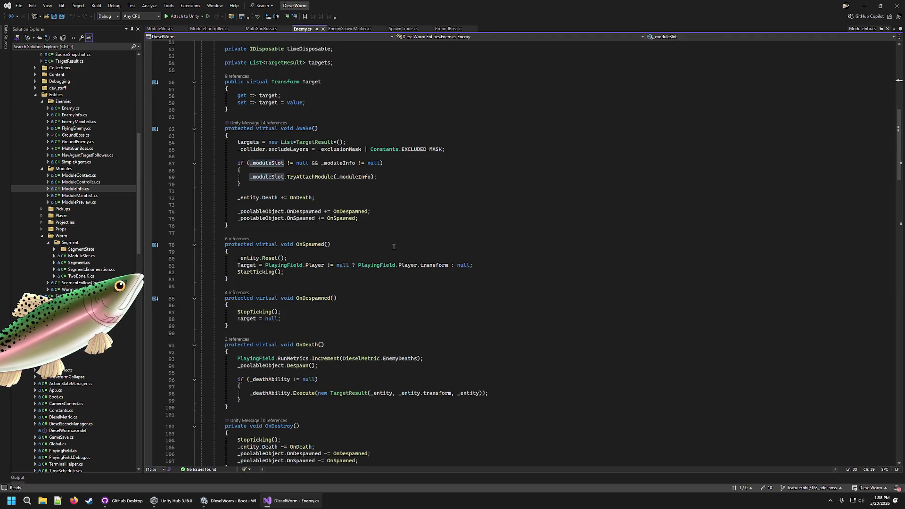
left_click(390, 219)
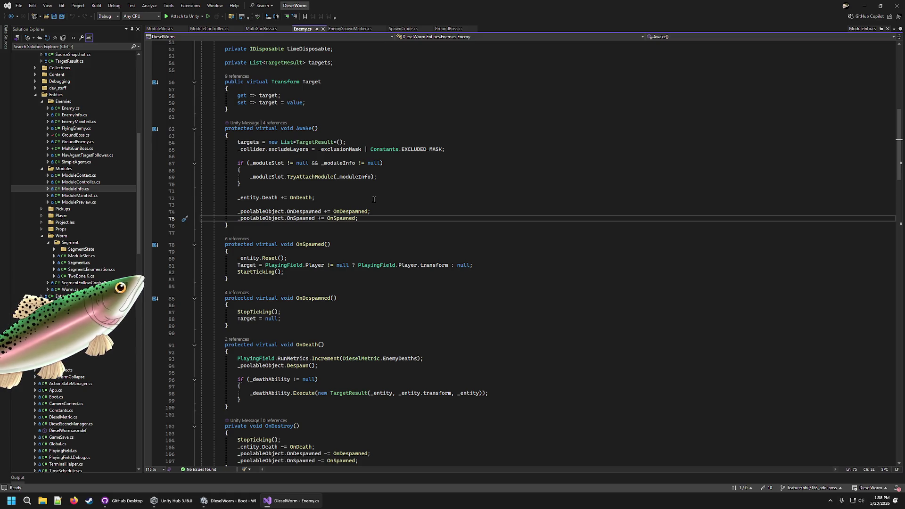
left_click(384, 177)
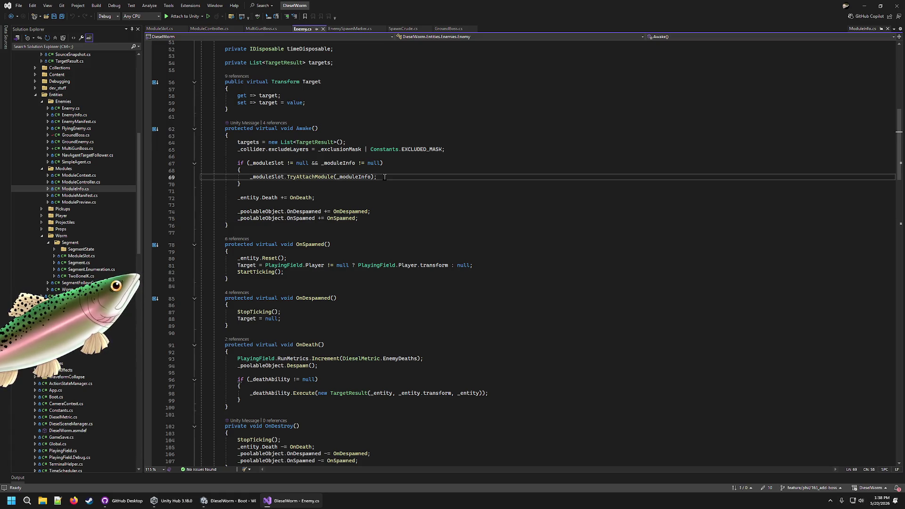
left_click(272, 28)
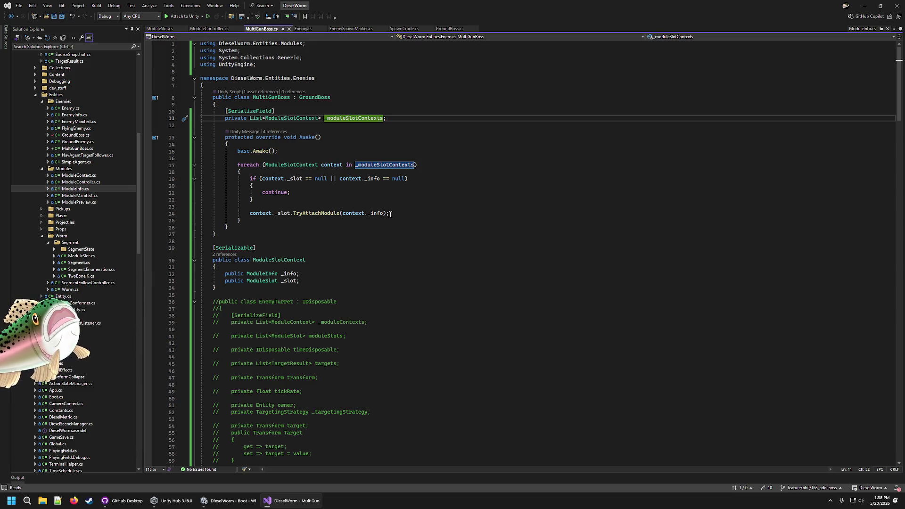
- Store TryAttachModule's result in a bool named success
left_click(406, 199)
left_click(400, 218)
left_click(402, 216)
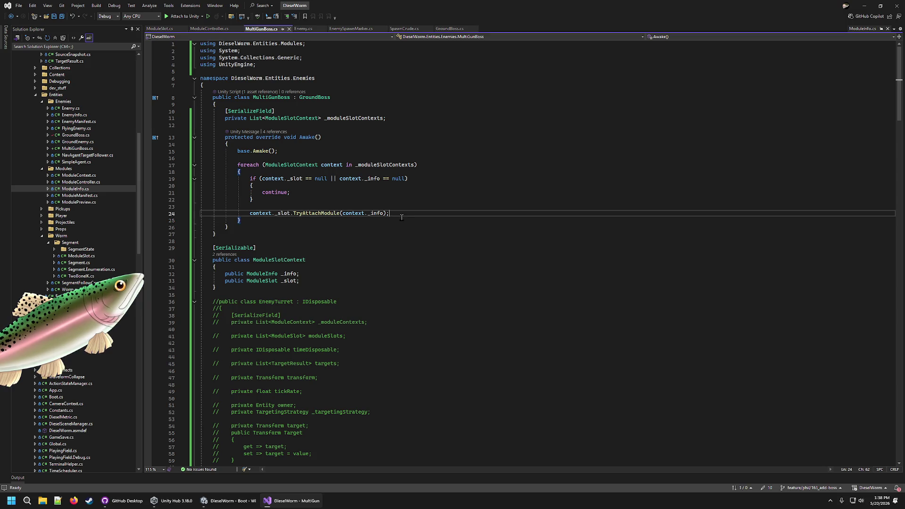
type("bool is")
key("BackSpace")
key("BackSpace")
type("success")
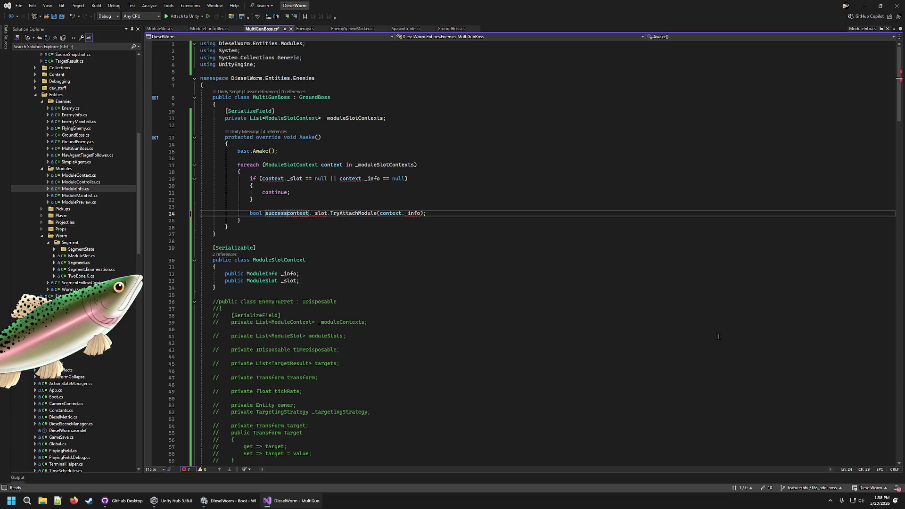
type(" =")
- Add if (!success) Debug.Log("something went wrong oopsie doopsies"), save, and return to Unity
key("End")
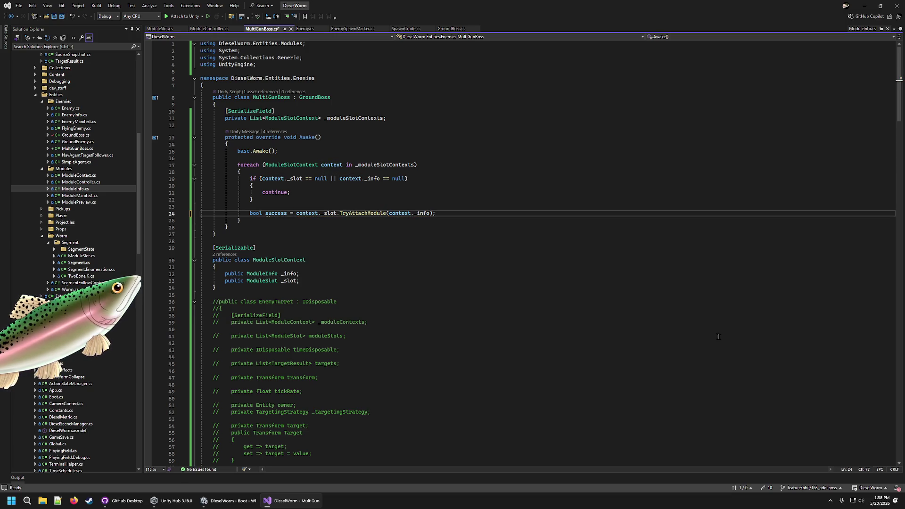
key("Return")
key("Return")
type("if (success)")
key("Return")
type("{")
key("Up")
key("Right")
key("Right")
key("Right")
type("!")
key("Down")
key("Down")
type("Debug.Log(\"something went wrong oopsie doopsie")
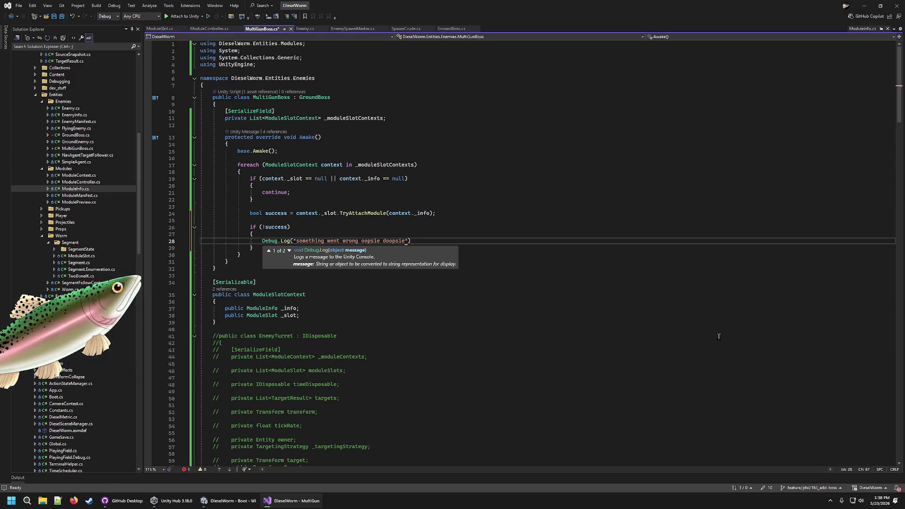
type("s\");")
key("ctrl+s")
left_click(229, 500)
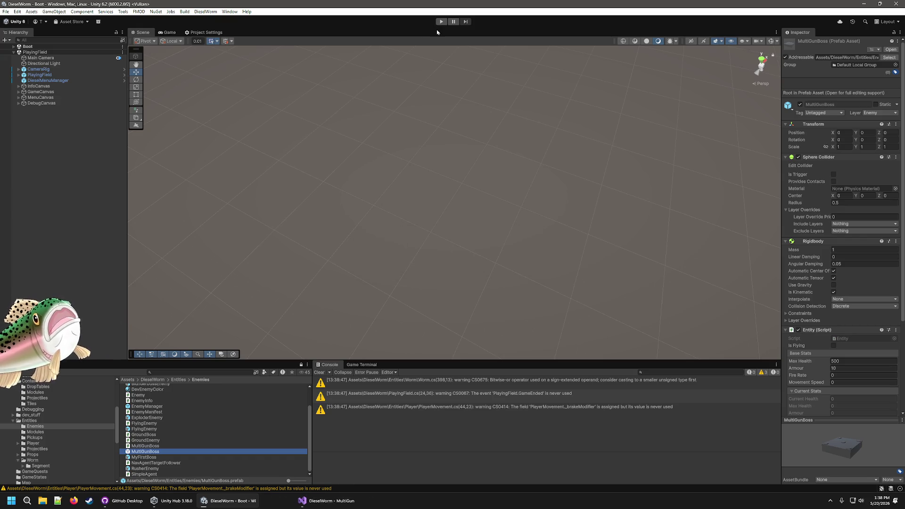
- Enter play mode to test the game with the recompiled scripts
left_click(441, 22)
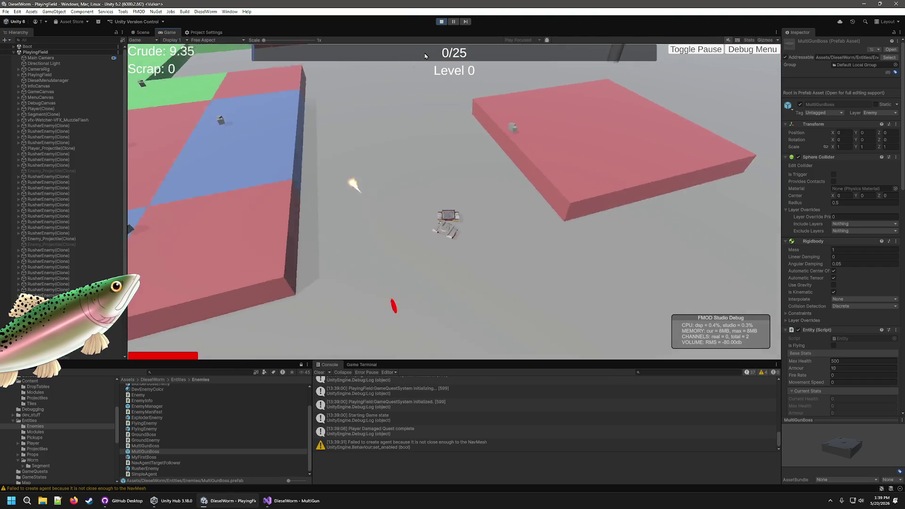
- Use the Debug Menu to add Crude and Scrap and pick two level-up upgrades
left_click(752, 49)
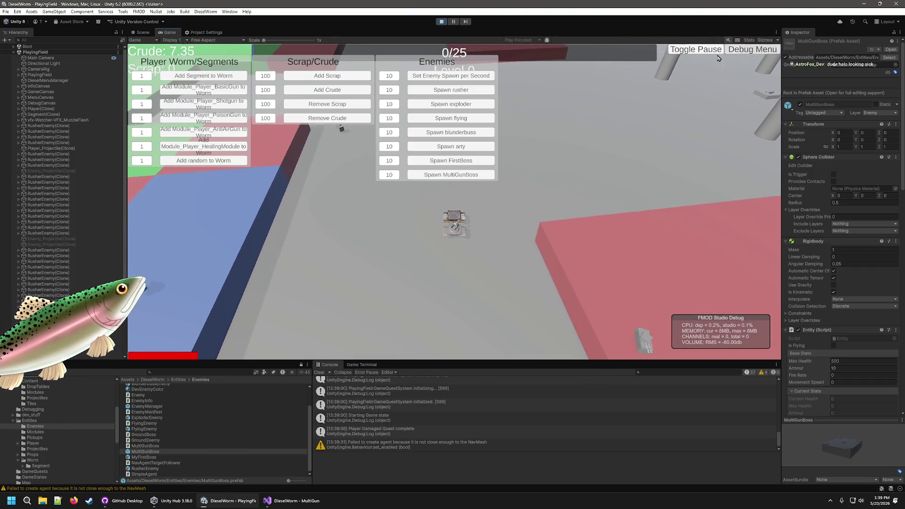
left_click(340, 91)
left_click(340, 90)
left_click(340, 92)
left_click(340, 93)
left_click(340, 92)
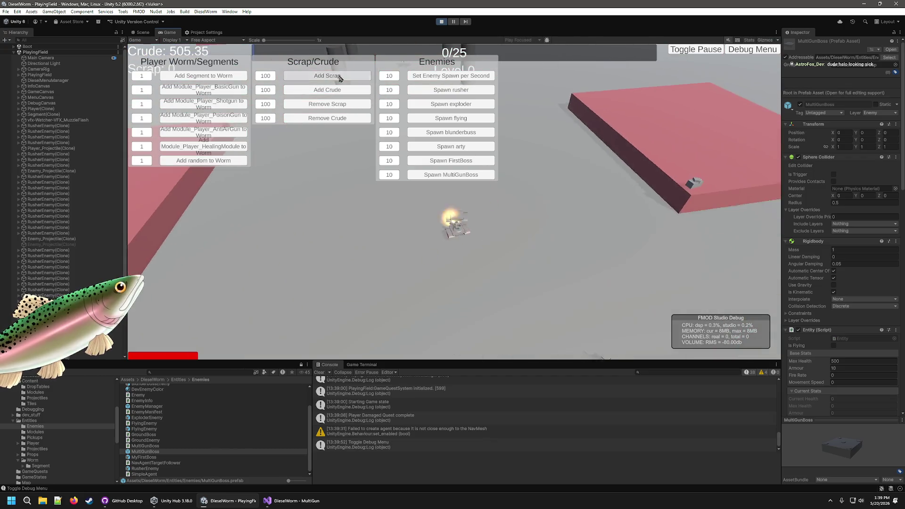
left_click(339, 76)
left_click(281, 245)
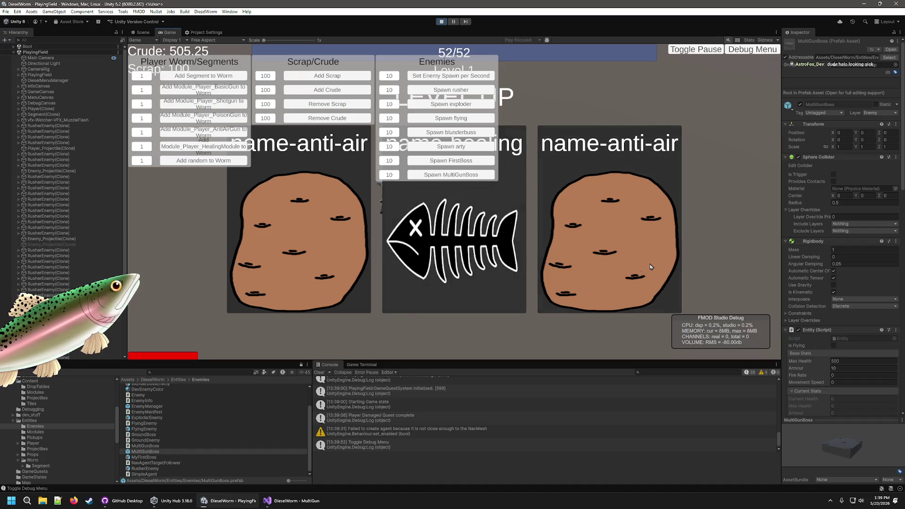
left_click(638, 268)
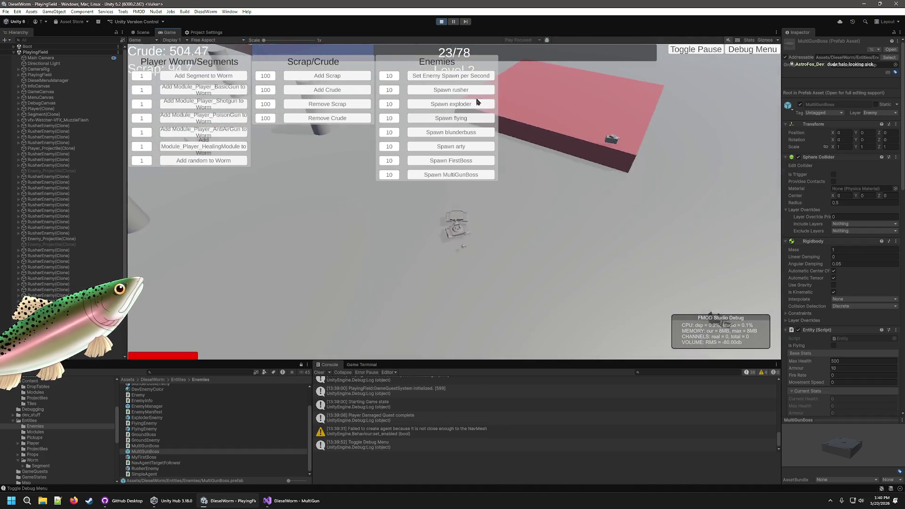
left_click(749, 51)
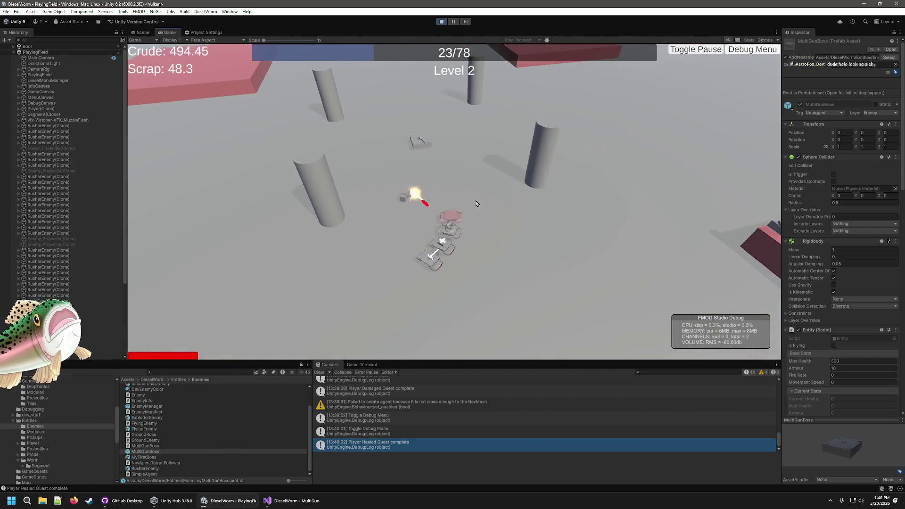
- Pause the game, fly the Scene camera down to the boss, and stop play mode
left_click(454, 22)
mouse_move(293, 101)
left_mouse_down()
mouse_move(439, 226)
mouse_move(505, 109)
mouse_move(601, 189)
mouse_move(451, 10)
left_mouse_up()
left_click(441, 23)
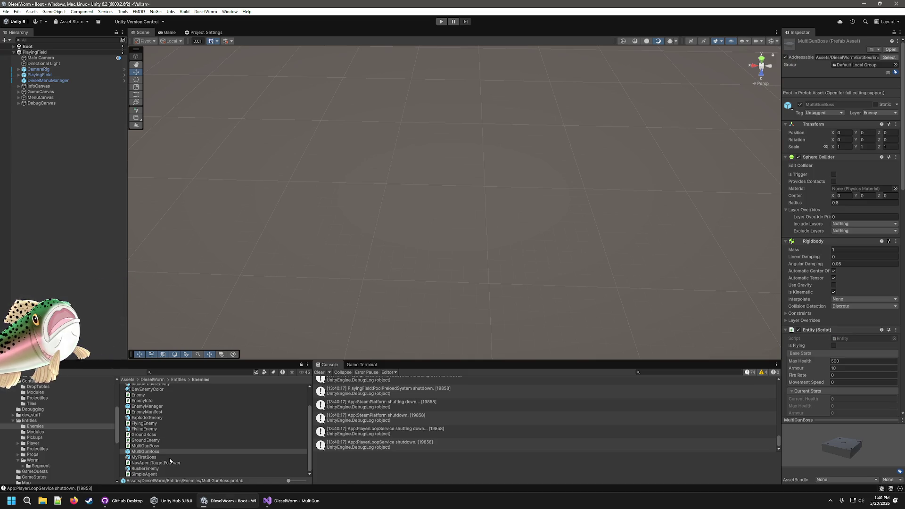
- Add an entry to MultiGunBoss's Module Slot Contexts list and open the prefab in Prefab Mode
left_click(164, 446)
scroll(827, 355, "down", 10)
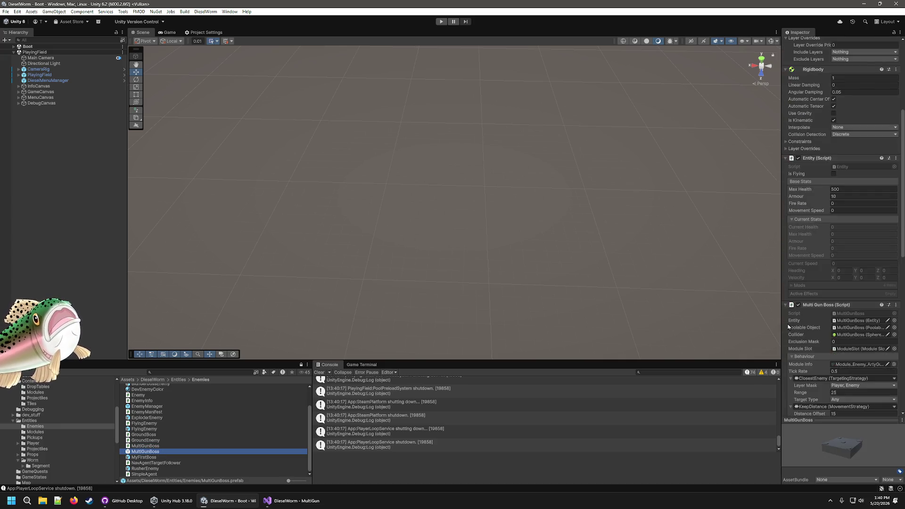
scroll(811, 312, "down", 4)
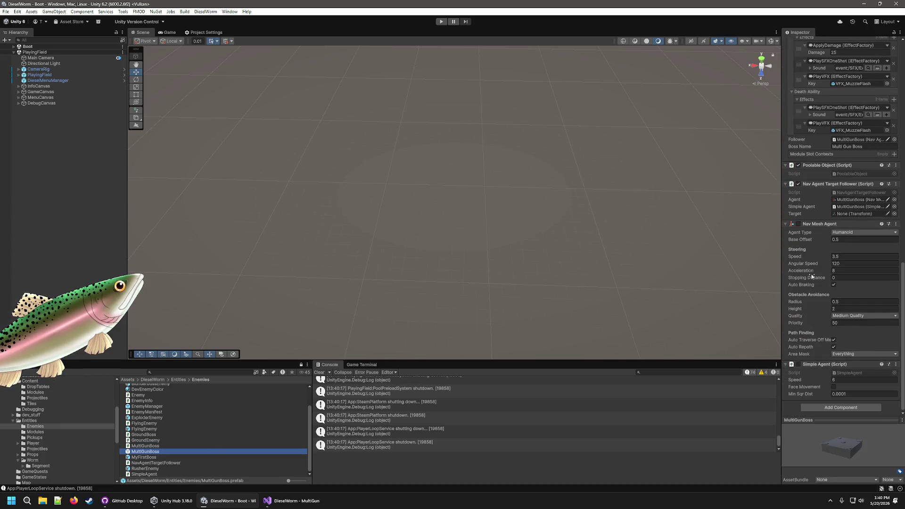
scroll(812, 276, "up", 4)
left_click(895, 250)
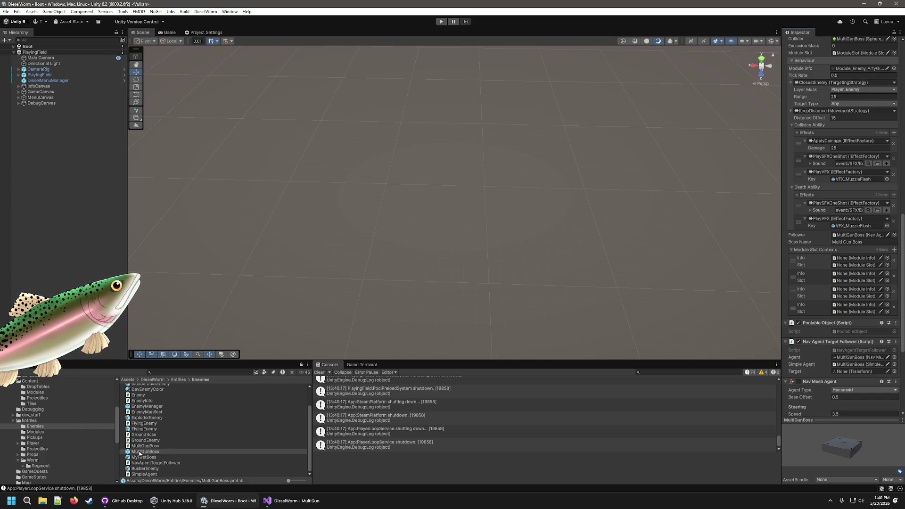
double_click(139, 452)
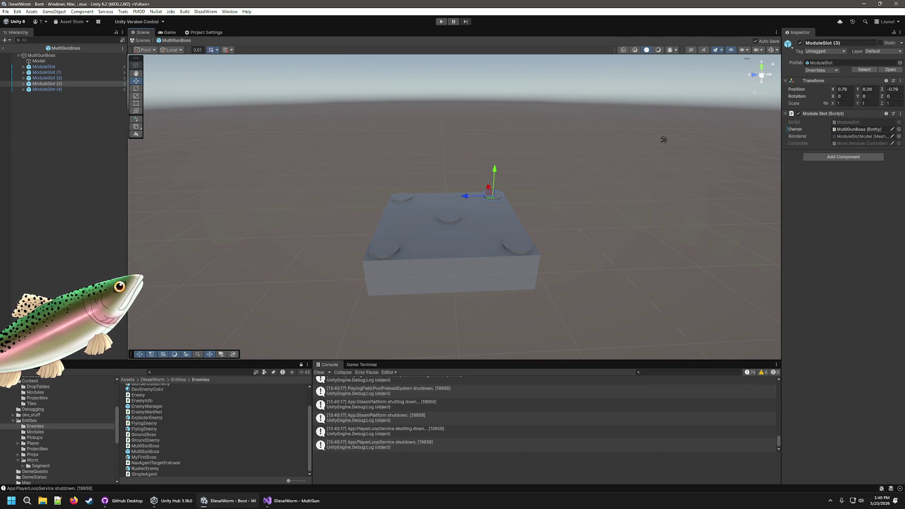
left_click(40, 58)
scroll(844, 405, "down", 15)
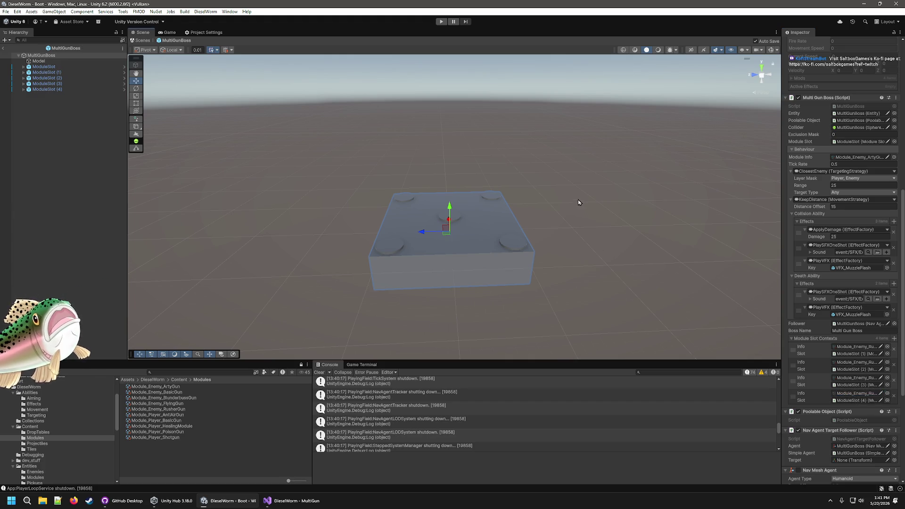
left_click(573, 215)
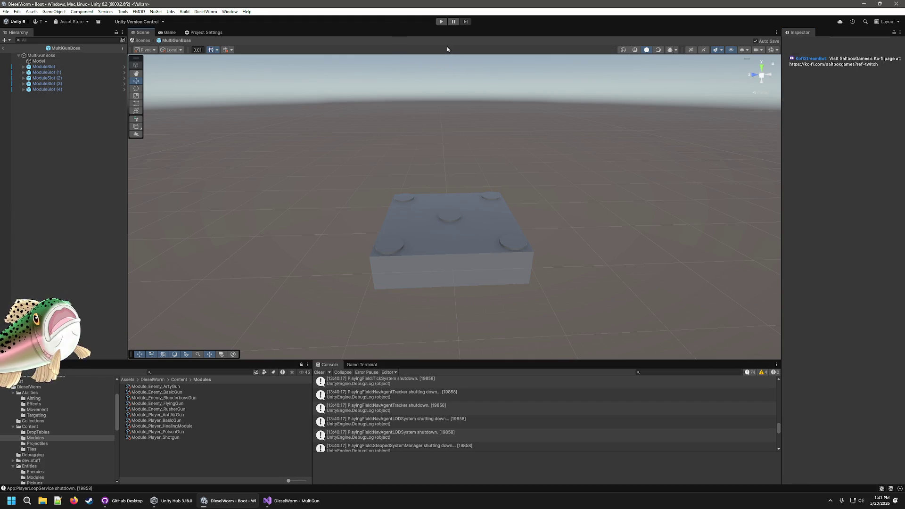
- Leave prefab mode, start play mode, and add crude and scrap from the Debug Menu
left_click(2, 48)
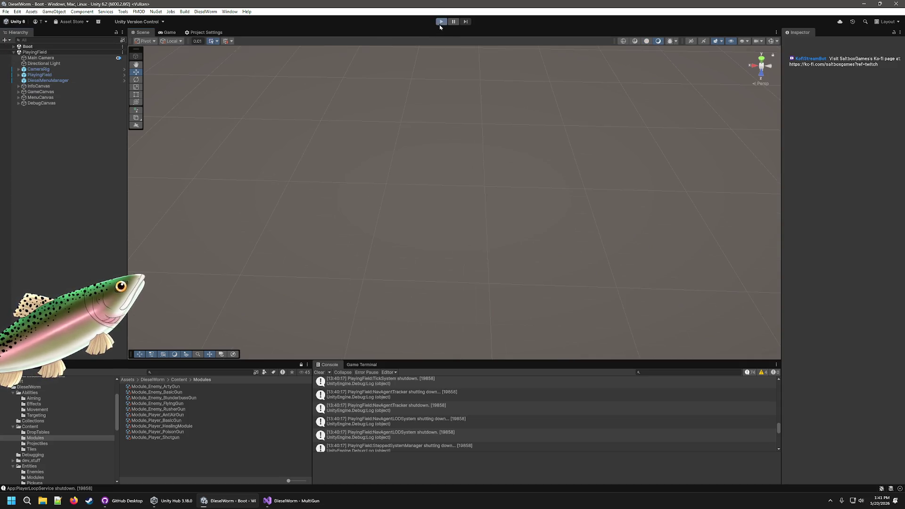
left_click(440, 24)
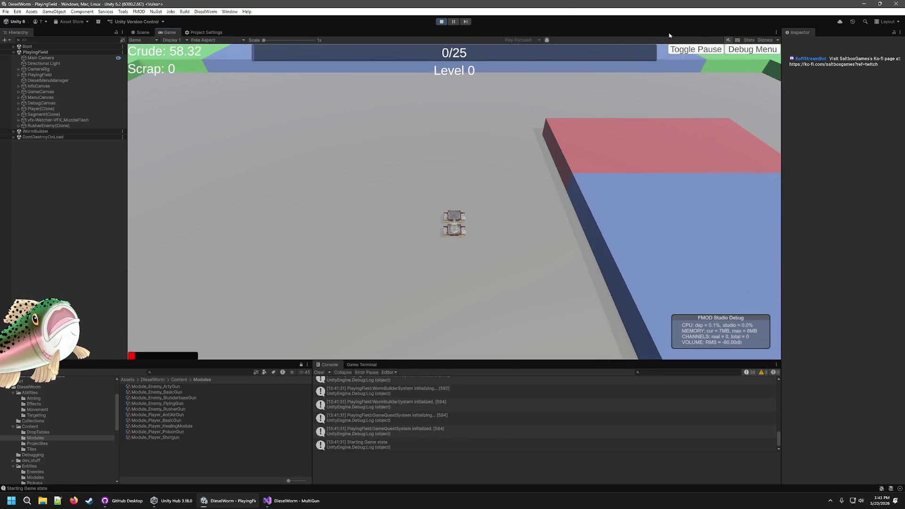
left_click(740, 47)
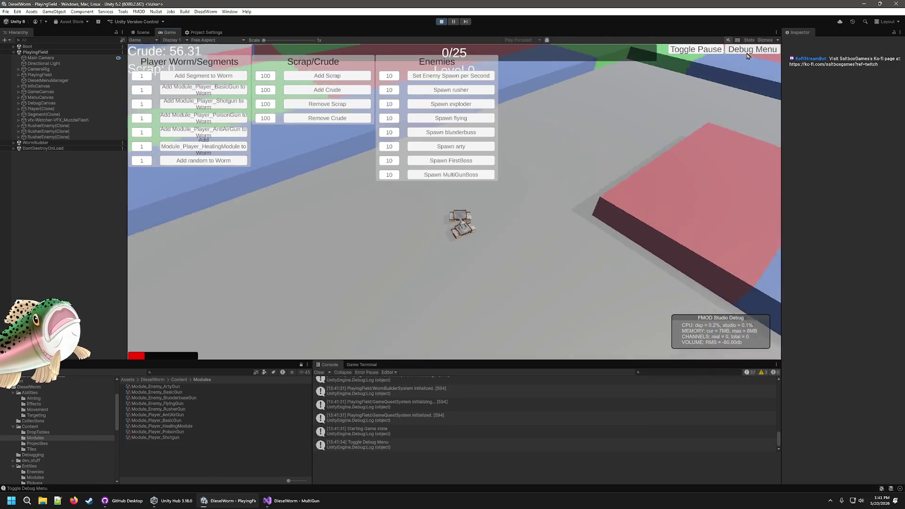
left_click(327, 90)
left_click(327, 90)
left_click(327, 89)
left_click(328, 89)
left_click(327, 89)
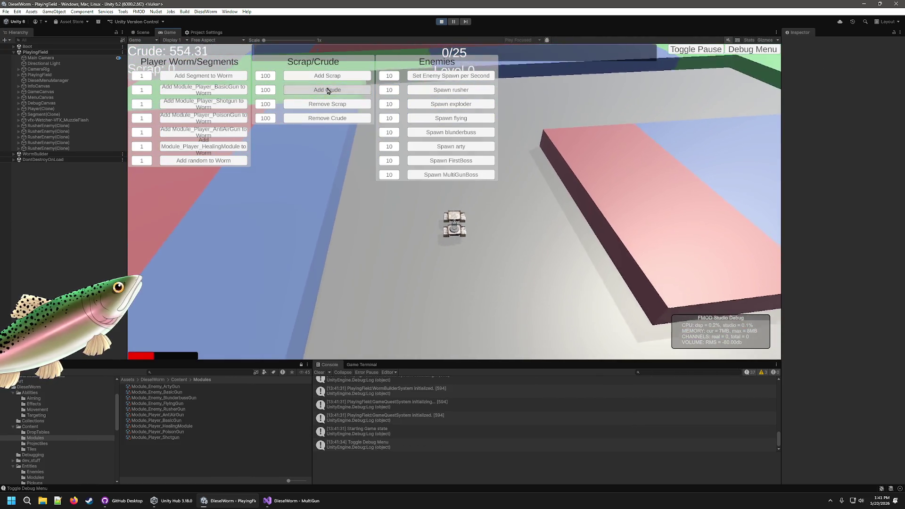
left_click(327, 89)
left_click(327, 90)
left_click(339, 75)
- Pick level-up cards, hide the Debug Menu, and stop play after the boss is defeated
left_click(443, 255)
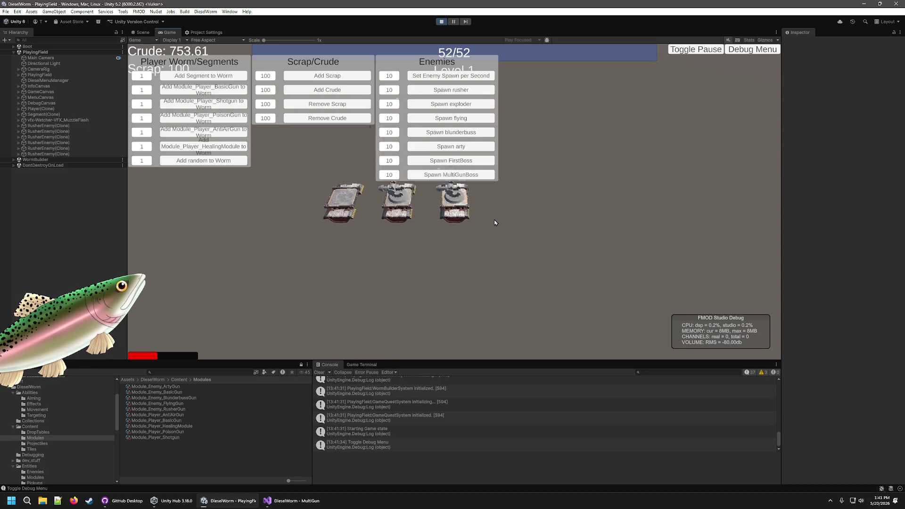
left_click(444, 195)
left_click(415, 212)
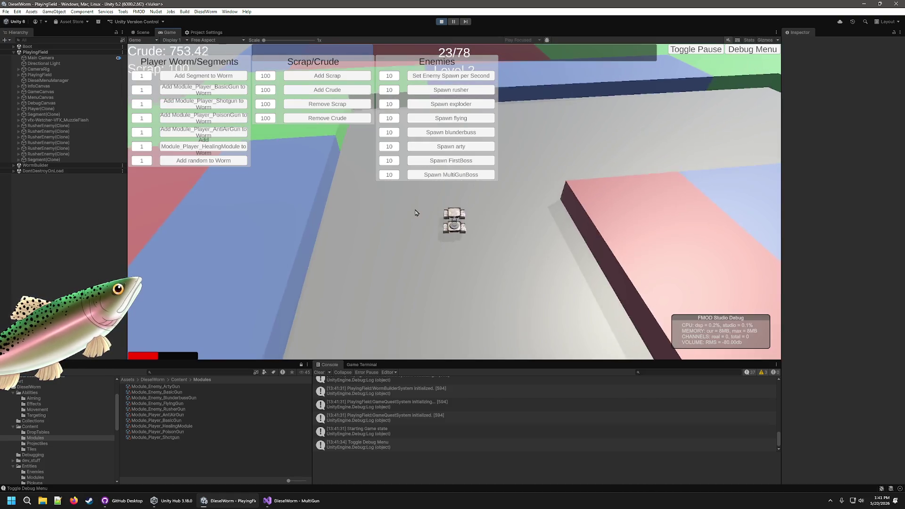
left_click(752, 51)
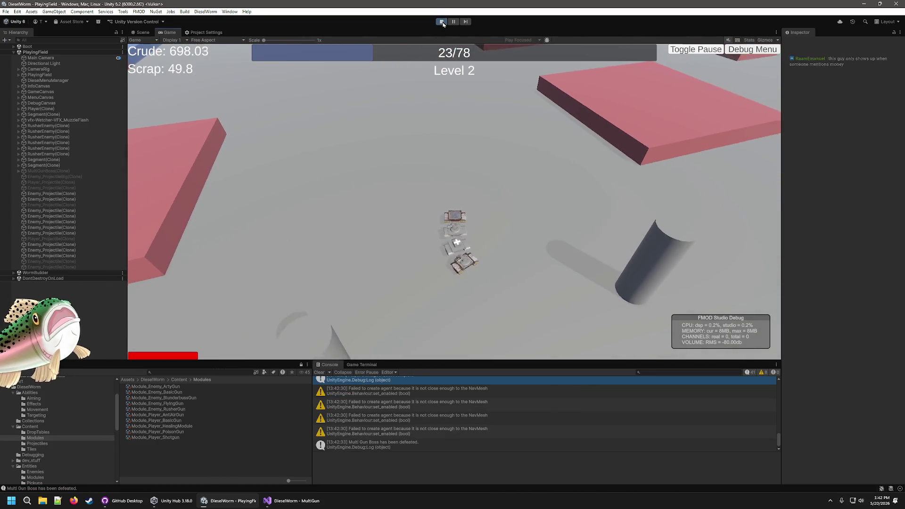
left_click(441, 21)
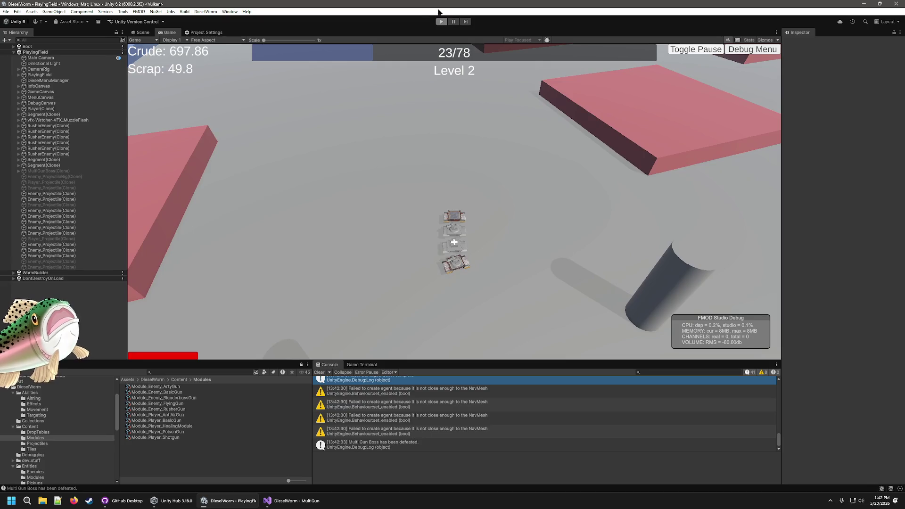
left_click(292, 503)
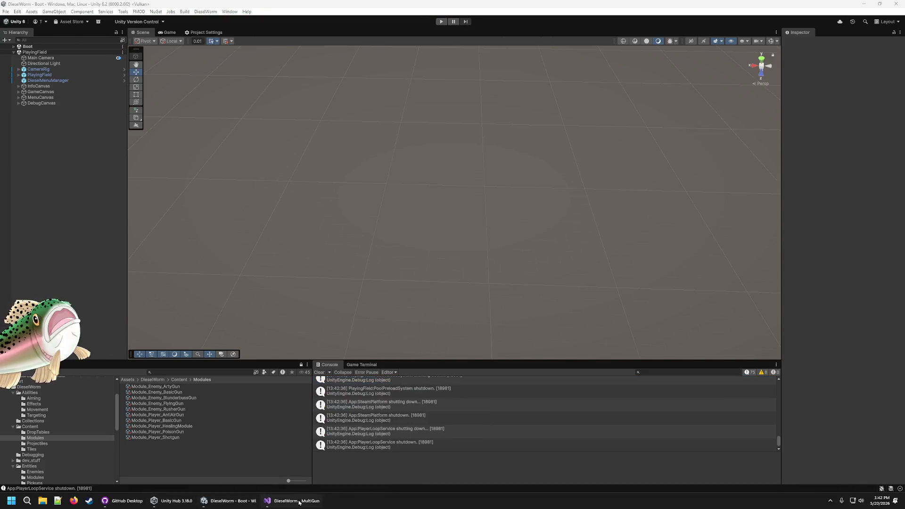
- Delete the old commented-out code block from MultiGunBoss.cs
scroll(291, 307, "down", 10)
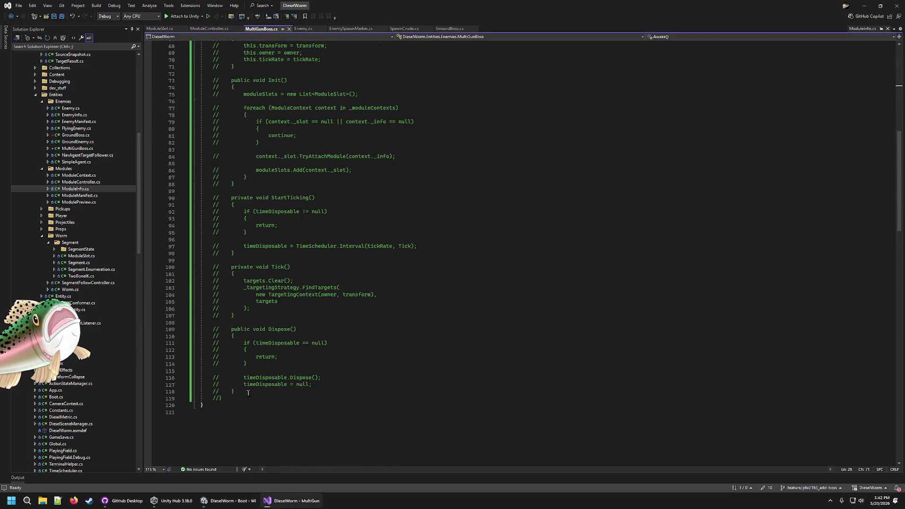
mouse_move(225, 394)
left_mouse_down()
mouse_move(207, 203)
mouse_move(217, 248)
mouse_move(249, 114)
left_mouse_up()
key("Delete")
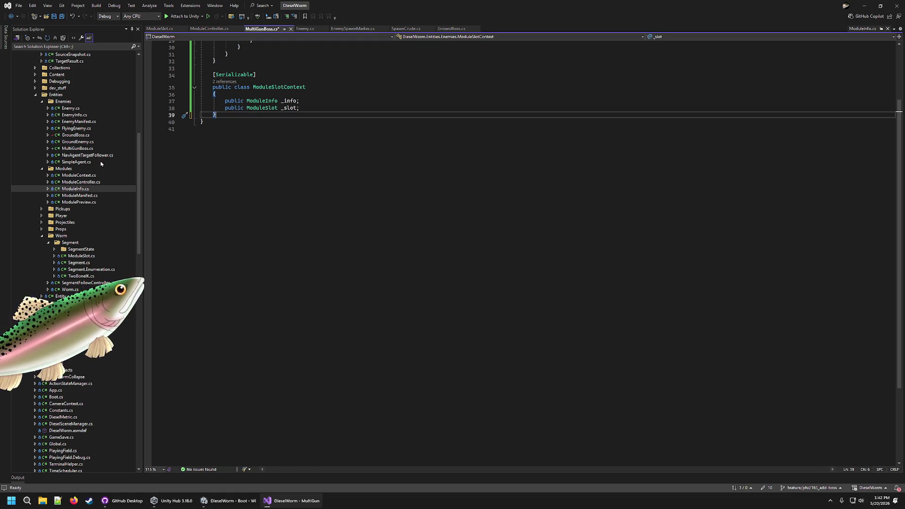
- Paste the ModuleSlotContext class after the ModuleContext class in ModuleContext.cs and save
left_click_drag(225, 115, 209, 67)
key("ctrl+c")
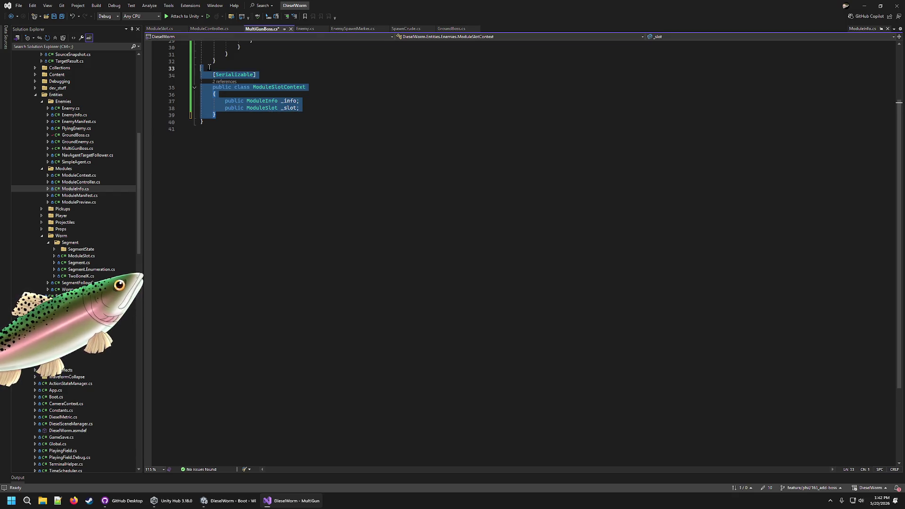
left_click(78, 175)
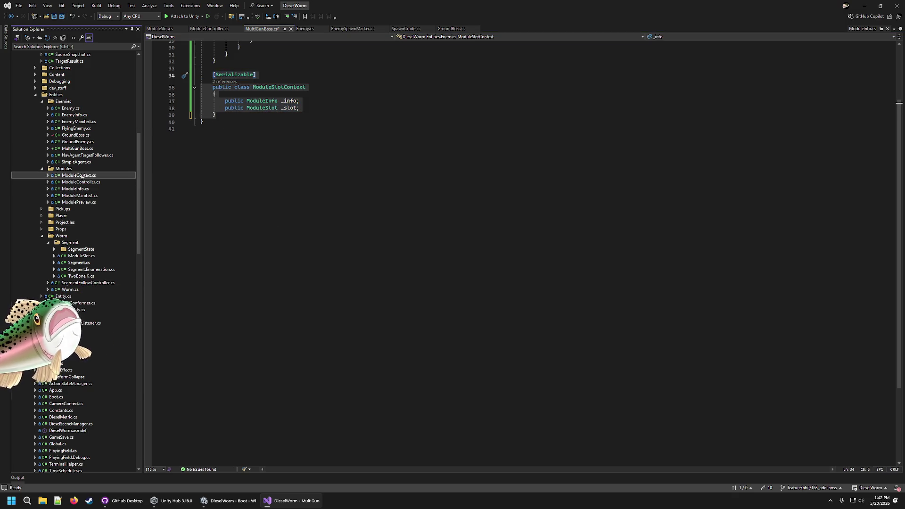
left_click(238, 166)
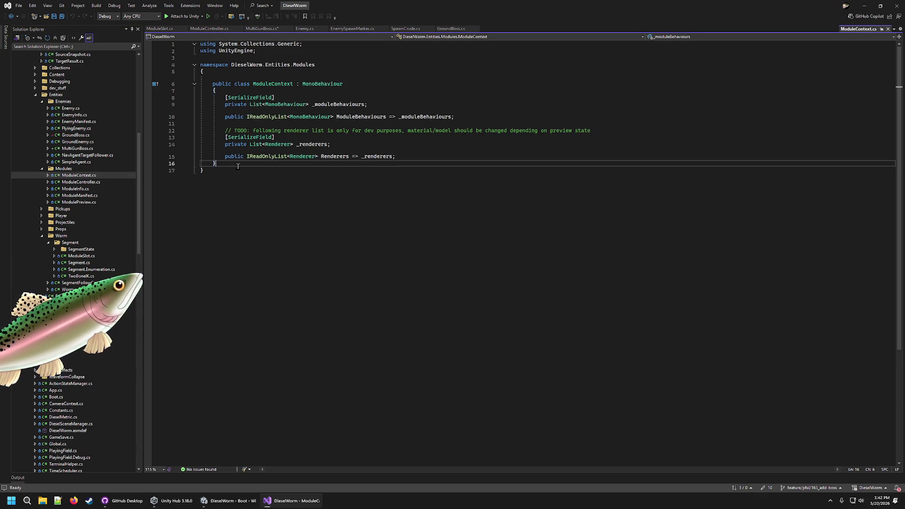
key("ctrl+v")
key("ctrl+s")
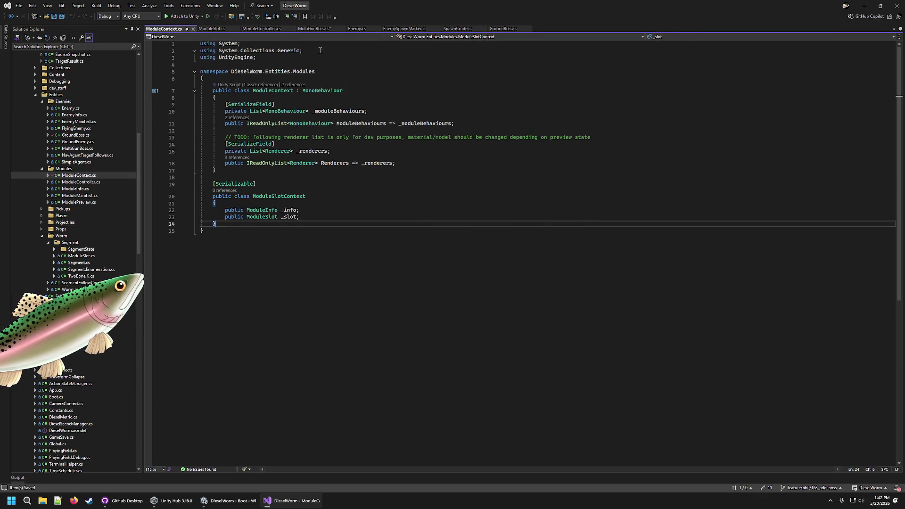
- Remove the duplicate ModuleSlotContext class from MultiGunBoss.cs and save it
key("ctrl+Tab")
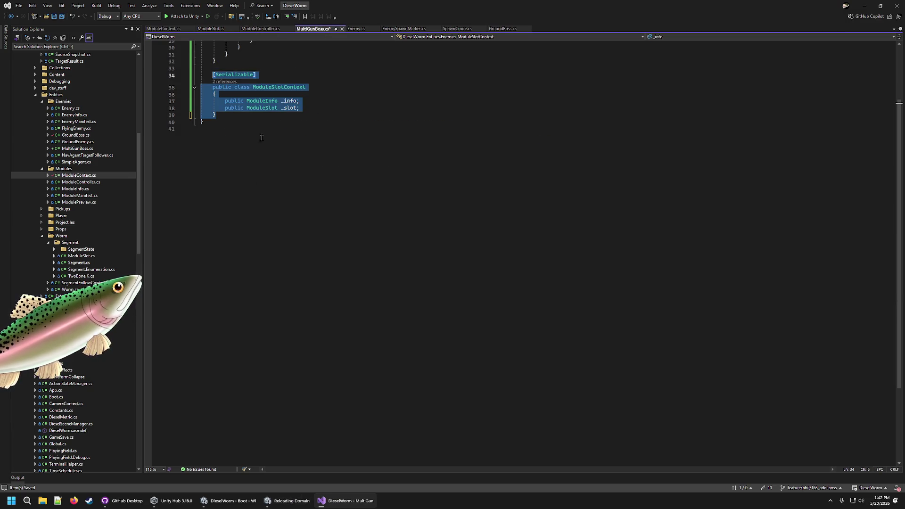
key("Delete")
key("BackSpace")
key("BackSpace")
key("ctrl+s")
scroll(330, 94, "up", 10)
left_click(429, 118)
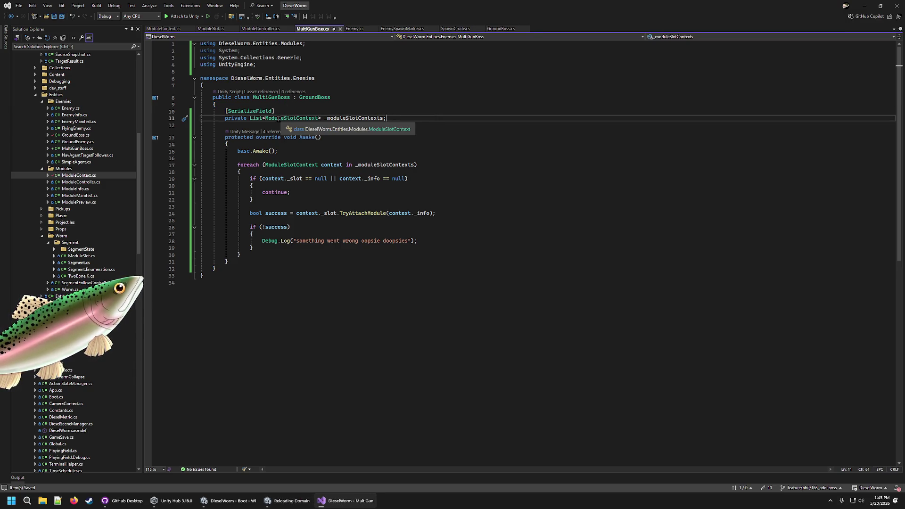
- Remove the unused 'using System;' line from MultiGunBoss.cs
left_click(279, 48)
key("shift+Up")
key("shift+End")
key("BackSpace")
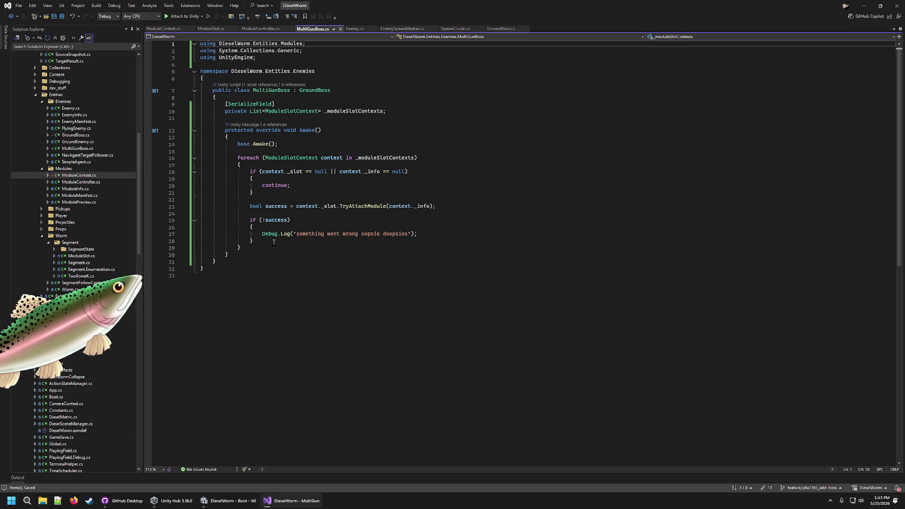
- Delete the if (!success) check from Awake, save the script, and return to Unity
left_click_drag(273, 242, 422, 206)
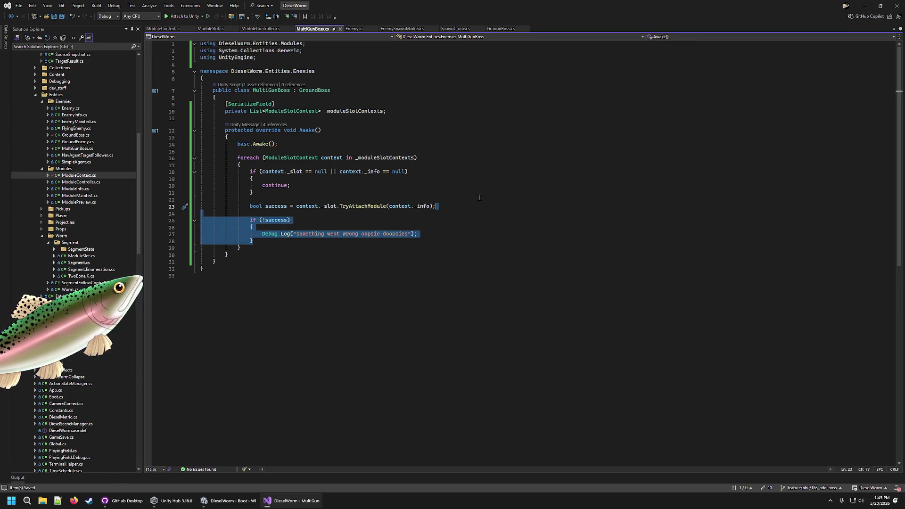
key("Delete")
key("Delete")
key("Delete")
key("Delete")
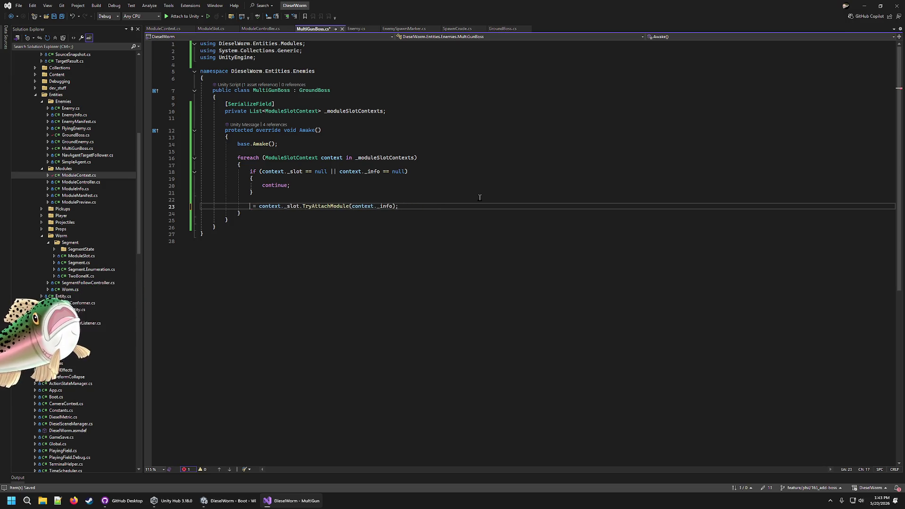
key("ctrl+s")
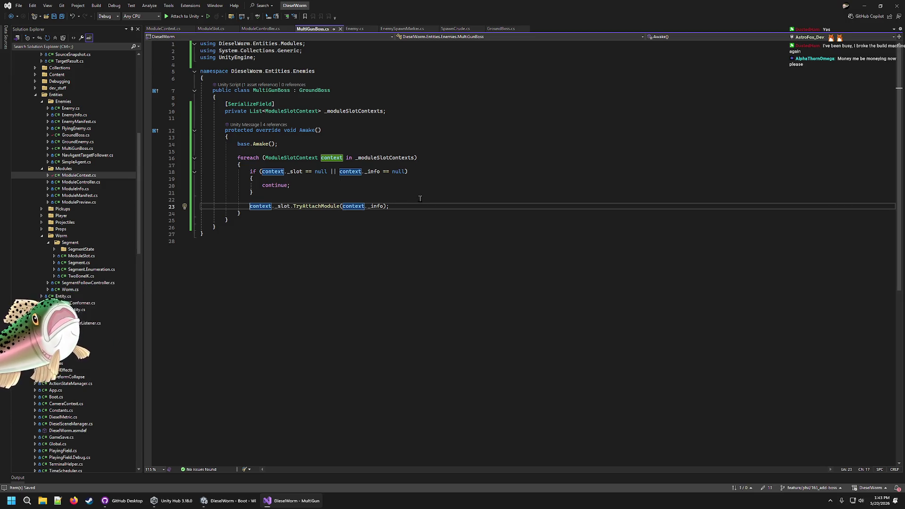
left_click(218, 497)
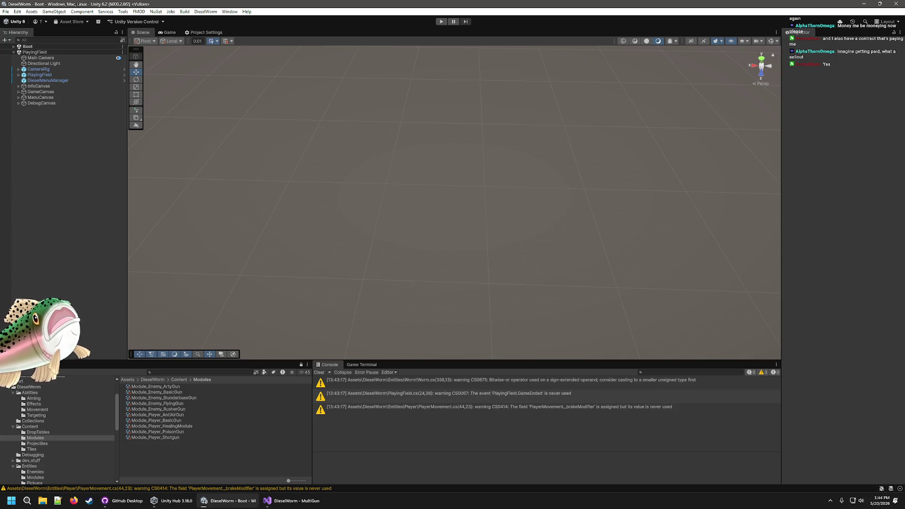
- Review Awake's base.Awake call, foreach loop and SerializeField attribute, then start play mode in Unity
left_click(293, 500)
left_click(440, 180)
left_click(420, 151)
left_click(419, 144)
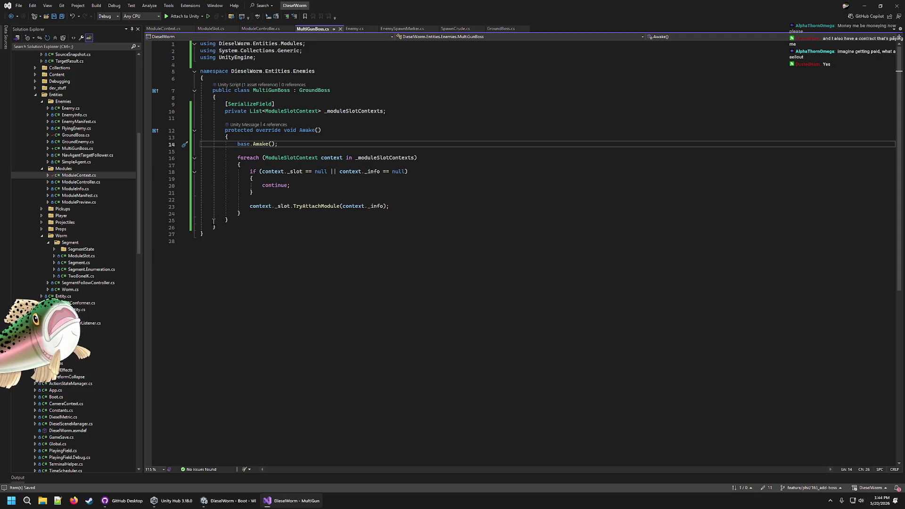
left_click(264, 214)
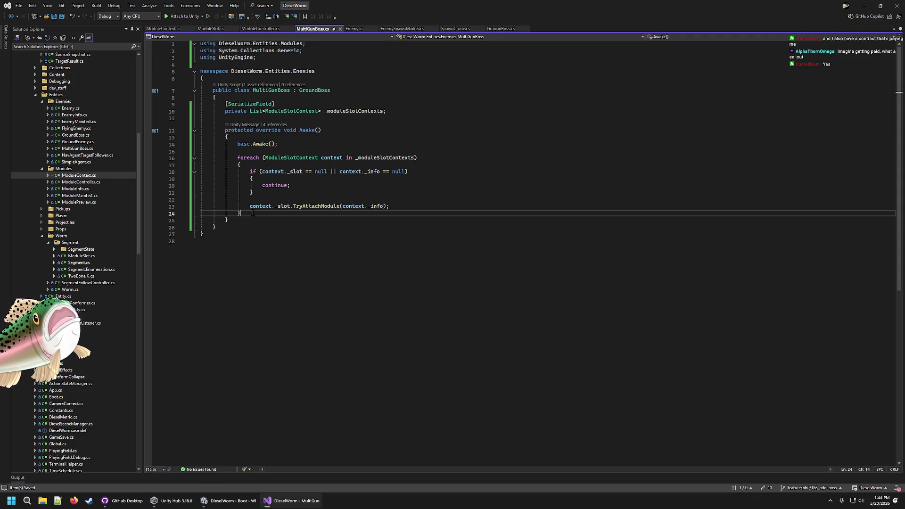
left_click(337, 104)
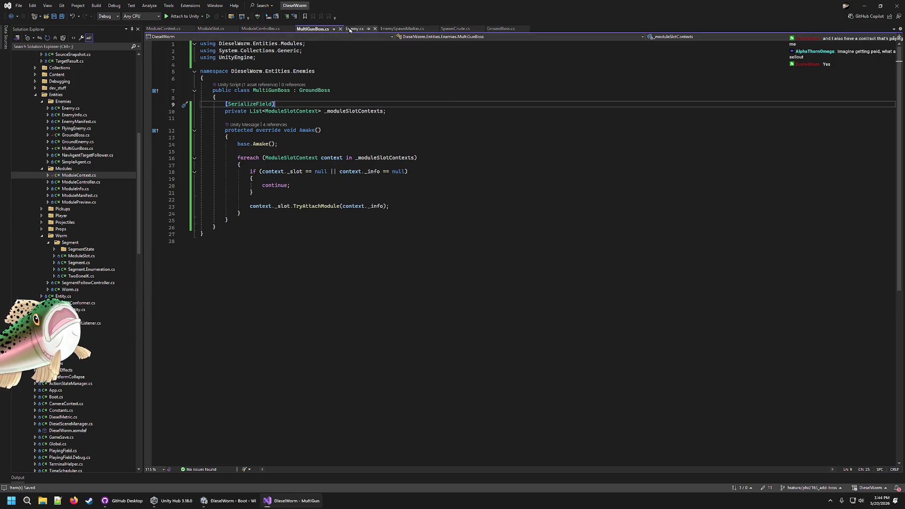
left_click(227, 500)
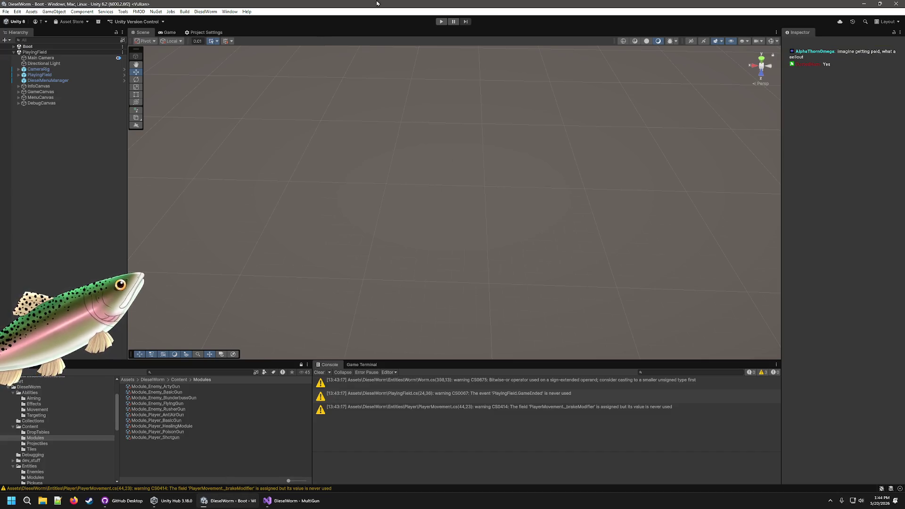
left_click(441, 22)
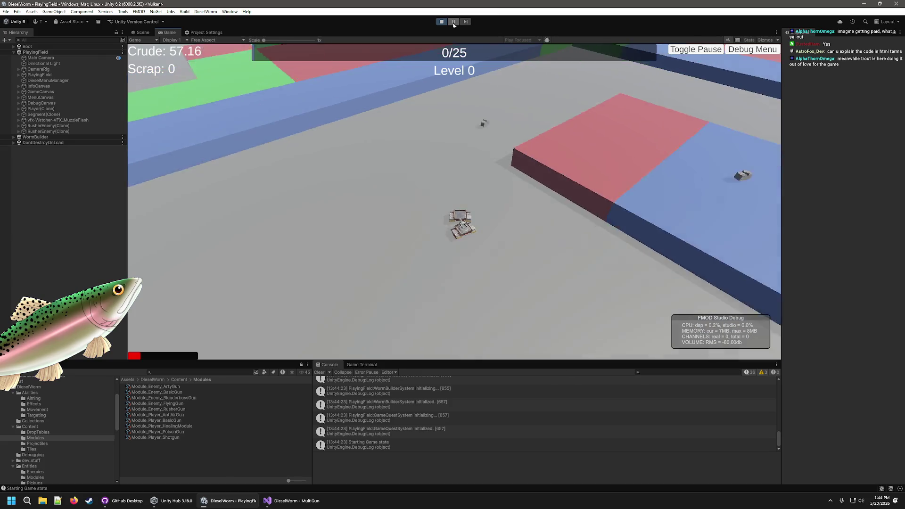
- Pause the game and walk through the Awake method of MultiGunBoss.cs in Visual Studio
left_click(454, 23)
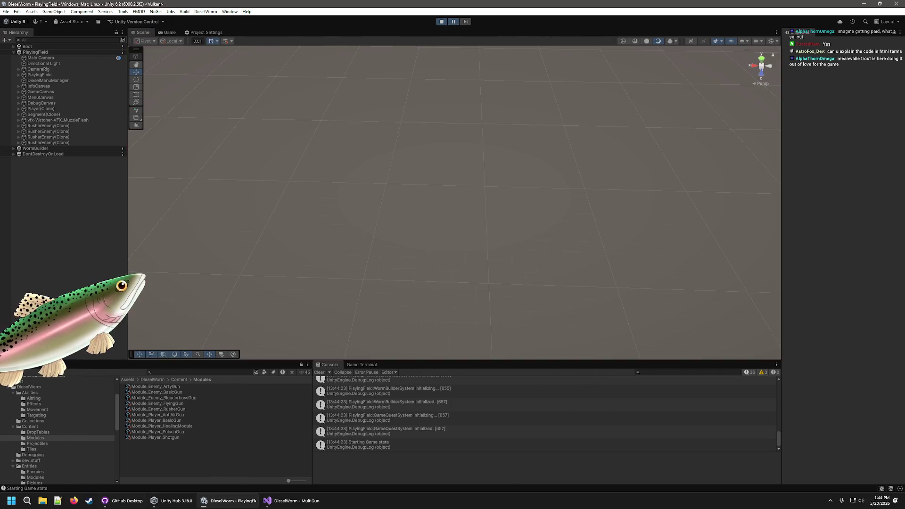
left_click(269, 501)
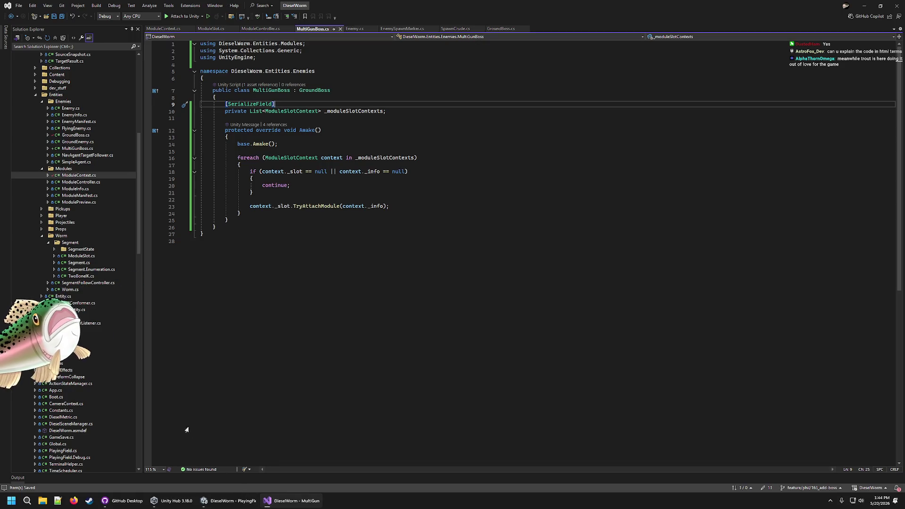
mouse_move(226, 130)
left_mouse_down()
mouse_move(292, 175)
mouse_move(391, 208)
mouse_move(208, 129)
mouse_move(485, 117)
mouse_move(511, 259)
left_mouse_up()
left_click(511, 260)
mouse_move(242, 213)
left_mouse_down()
mouse_move(226, 208)
mouse_move(225, 144)
mouse_move(251, 230)
mouse_move(201, 157)
mouse_move(237, 144)
left_mouse_up()
left_click(248, 250)
left_click(237, 136)
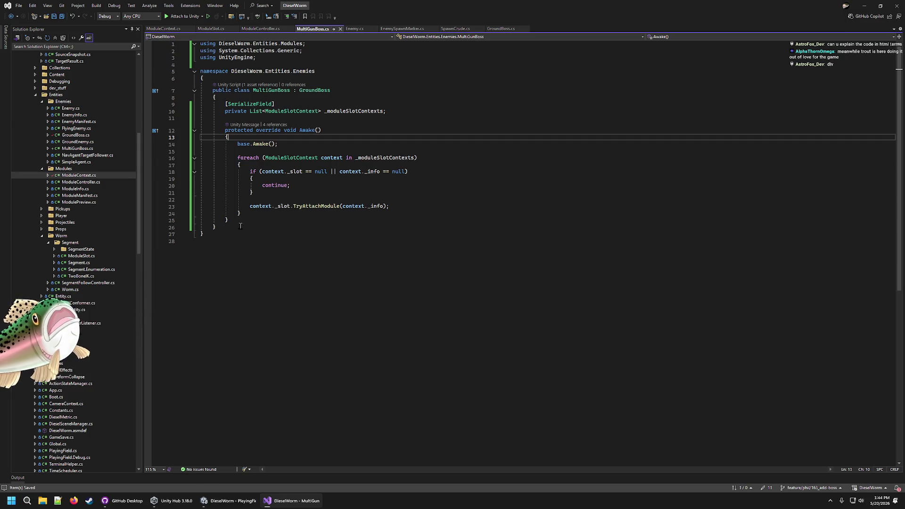
- Return to the Unity editor and stop play mode
key("alt+Tab")
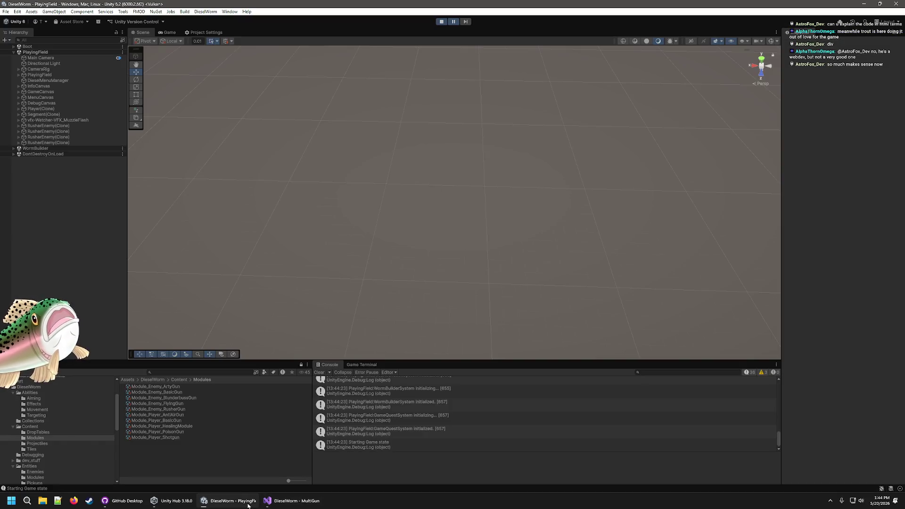
key("alt+Tab")
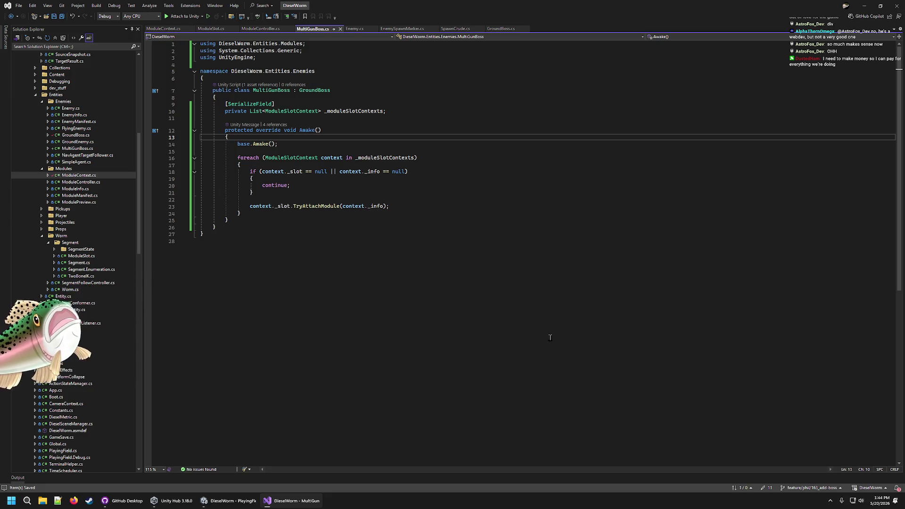
left_click(254, 503)
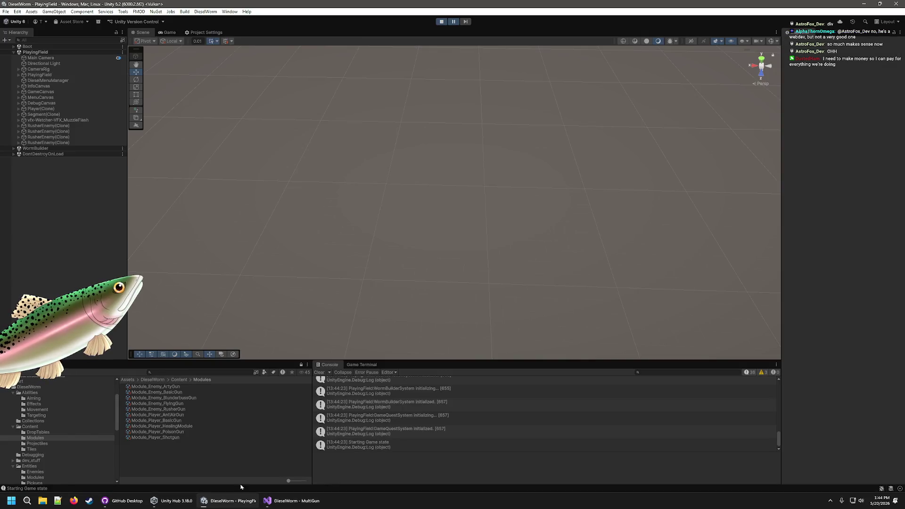
left_click(444, 24)
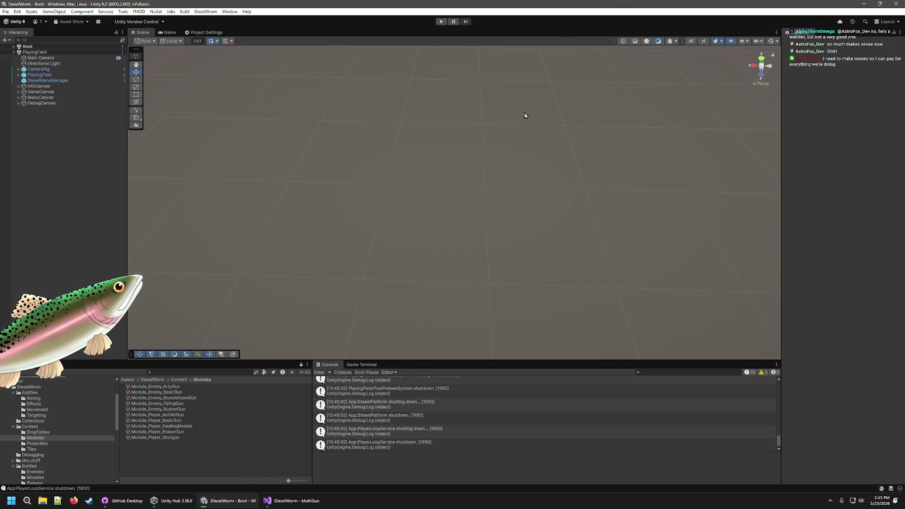
scroll(45, 418, "down", 5)
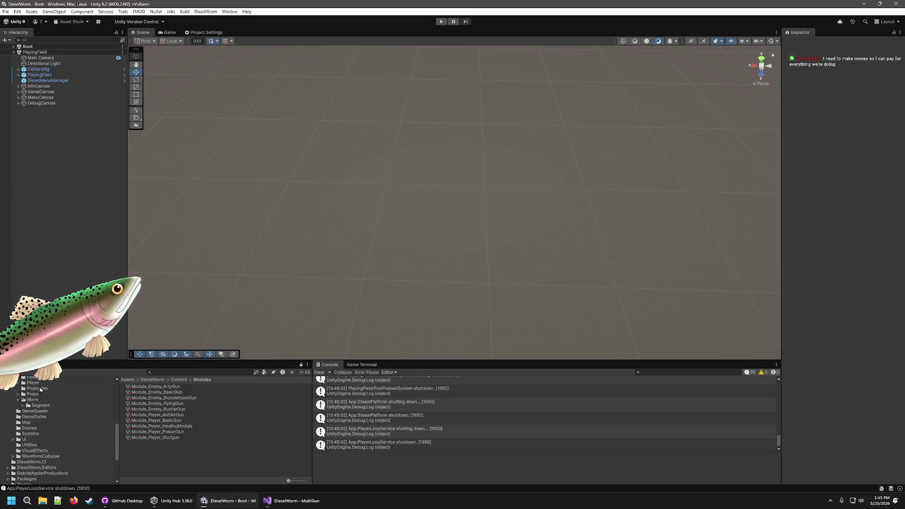
- Open the MultiGunBoss prefab from the Entities/Enemies folder in Prefab Mode
scroll(45, 405, "up", 3)
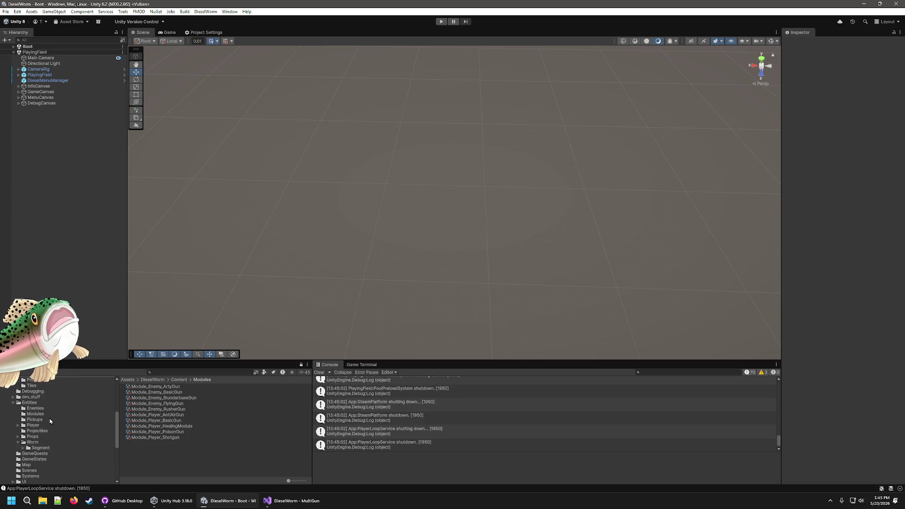
left_click(48, 419)
left_click(52, 414)
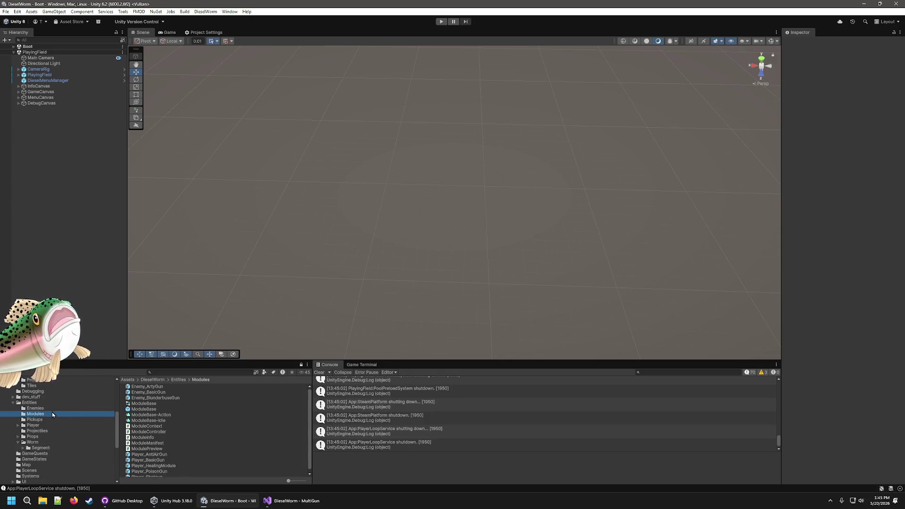
left_click(42, 409)
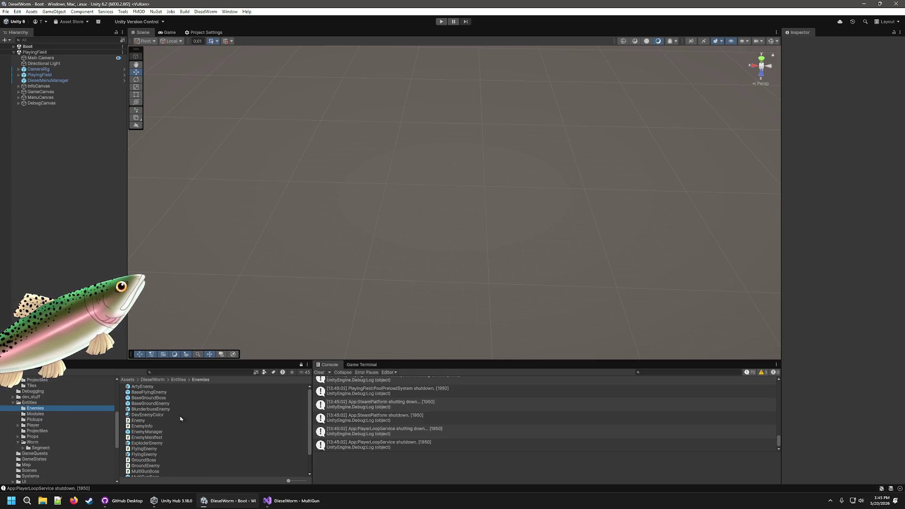
scroll(160, 446, "down", 2)
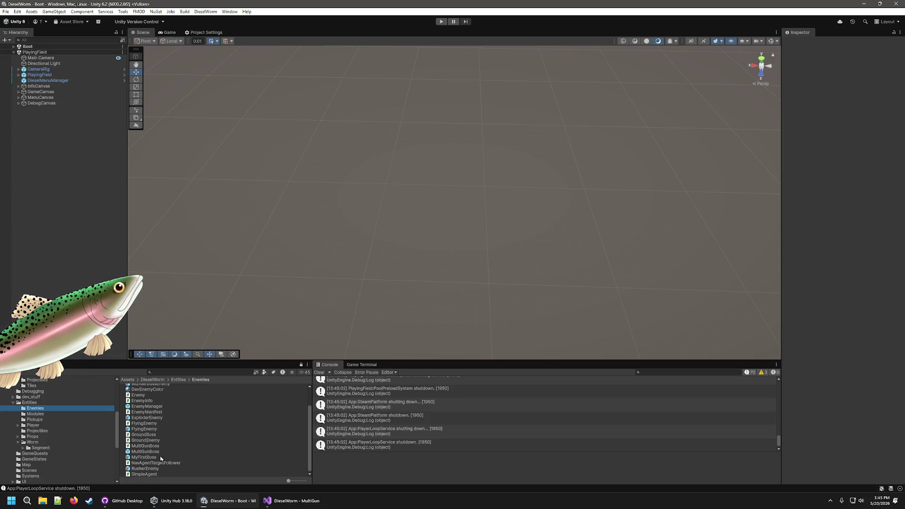
left_click(151, 452)
double_click(150, 451)
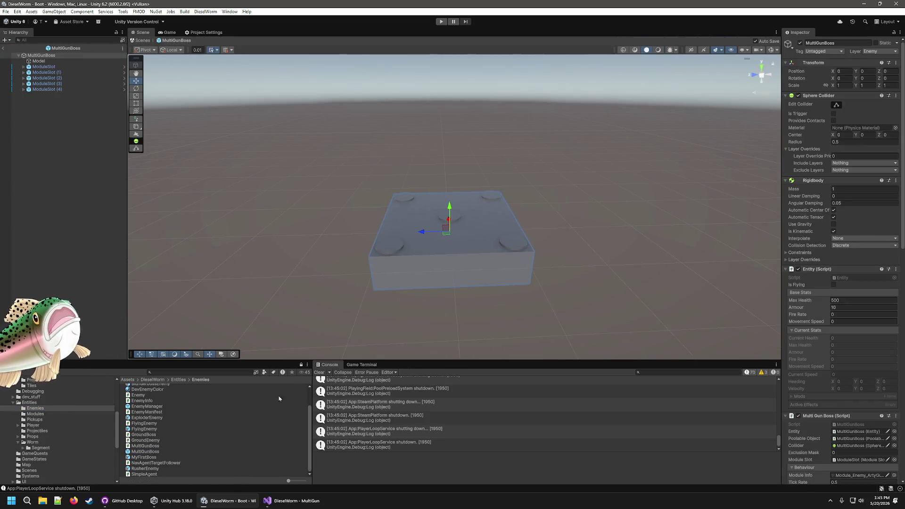
- Inspect the boss's ModuleSlot (1) and (2) objects, then exit Prefab Mode
left_click(400, 253)
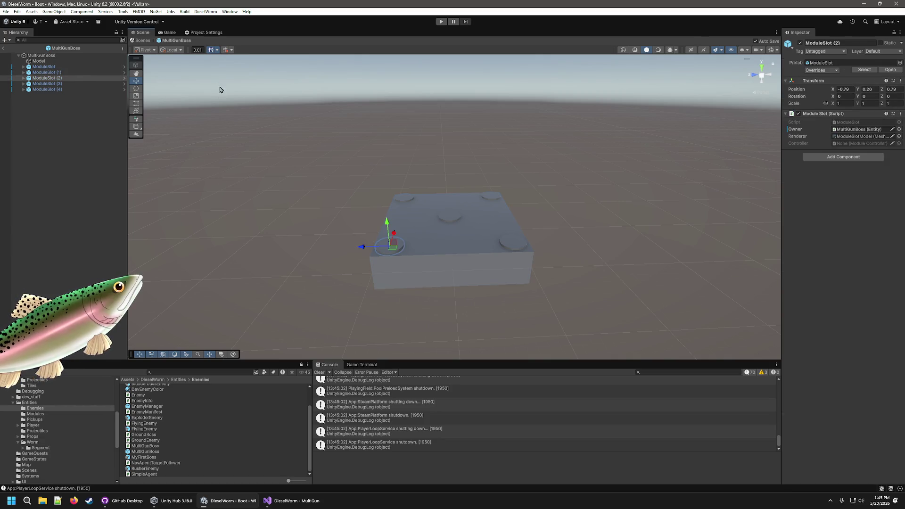
left_click(24, 72)
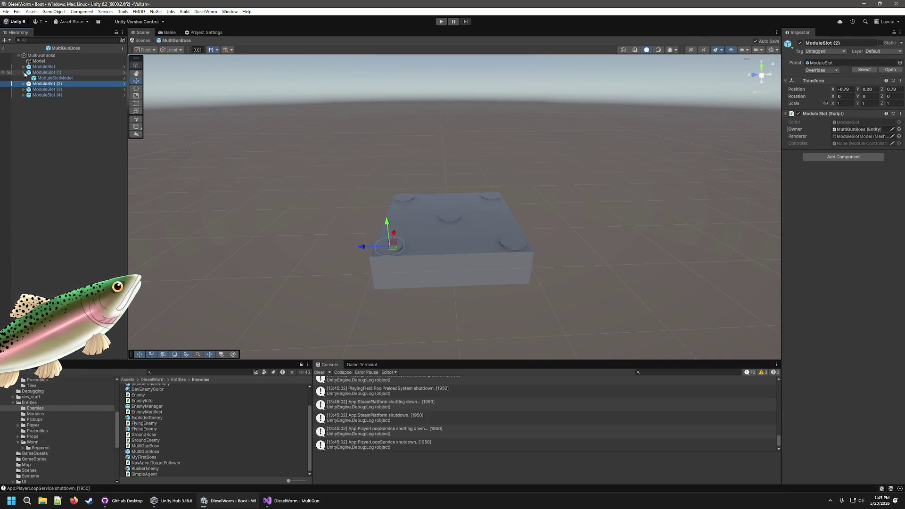
left_click(65, 78)
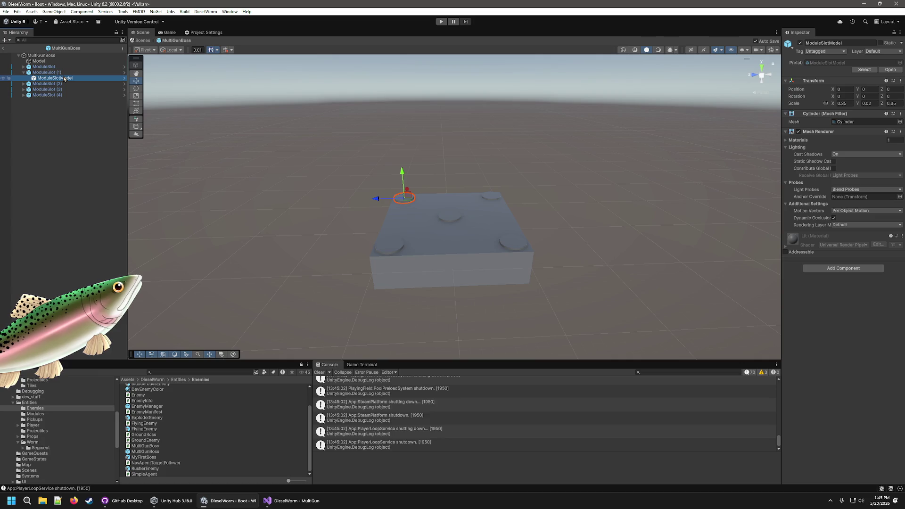
left_click(37, 75)
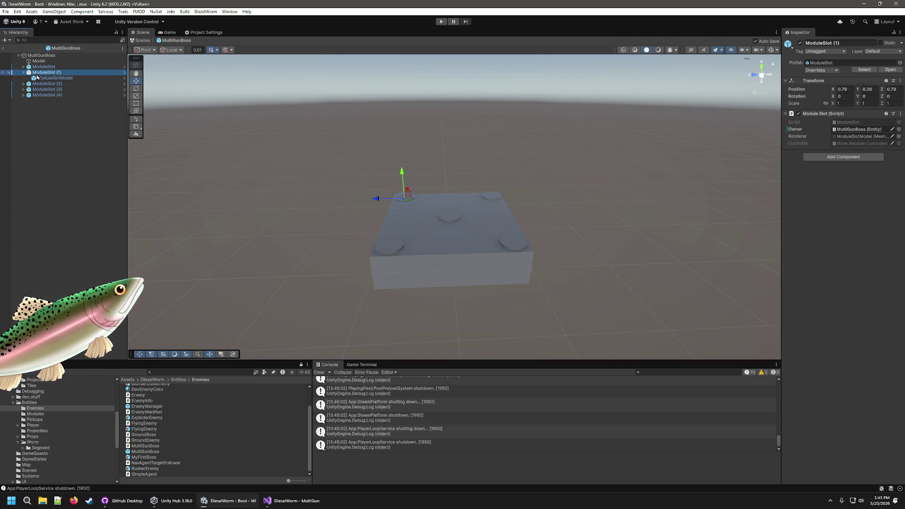
left_click(23, 73)
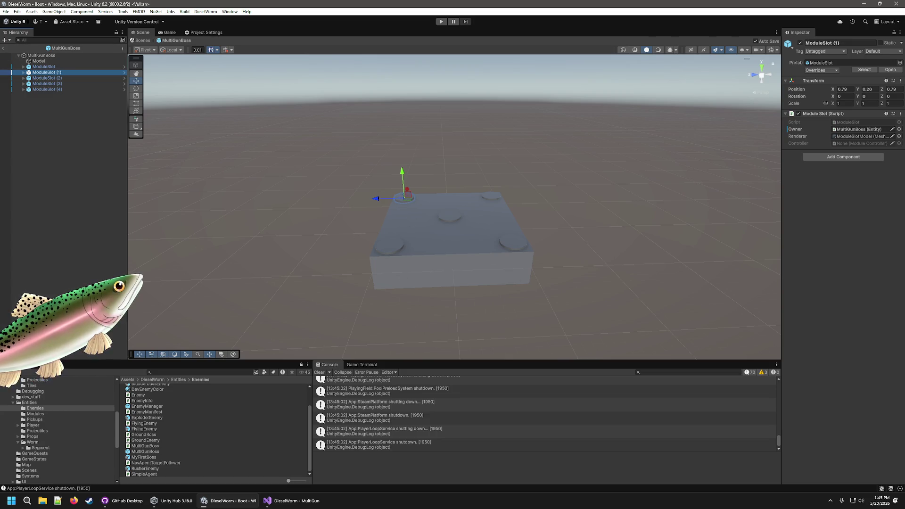
left_click(2, 49)
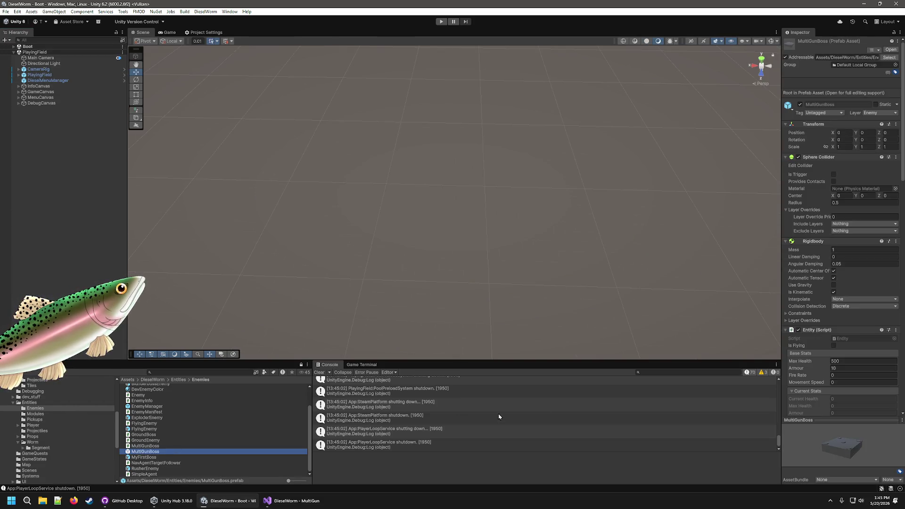
- Set the boss's Max Health to 2000, start the game, and pause it
scroll(801, 379, "down", 5)
left_click(864, 229)
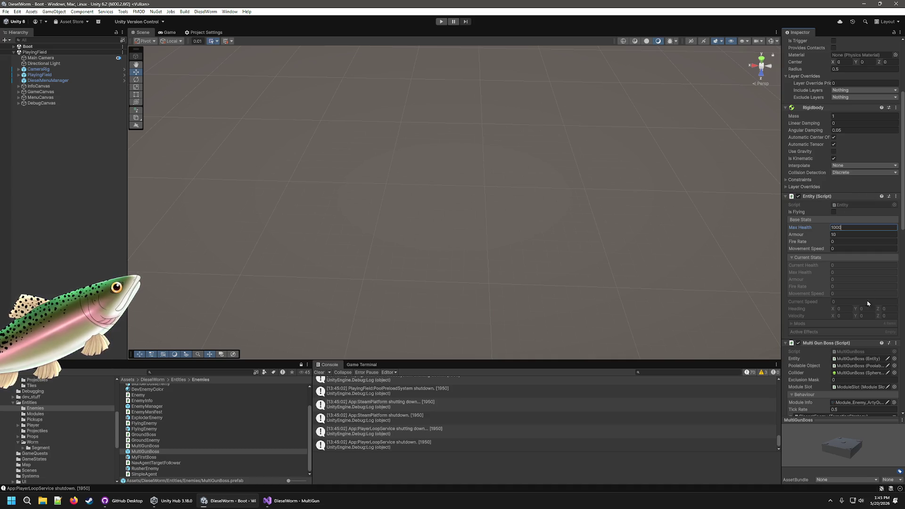
scroll(869, 303, "down", 20)
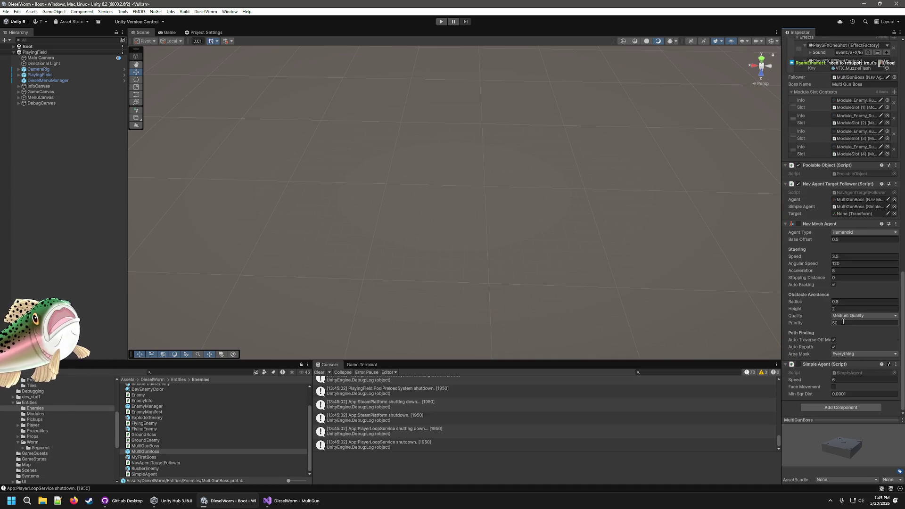
scroll(854, 390, "up", 20)
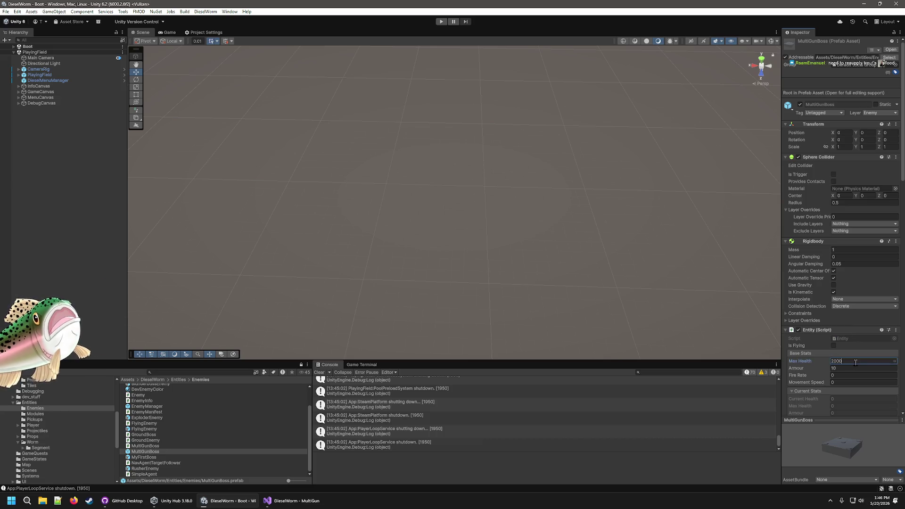
left_click(441, 21)
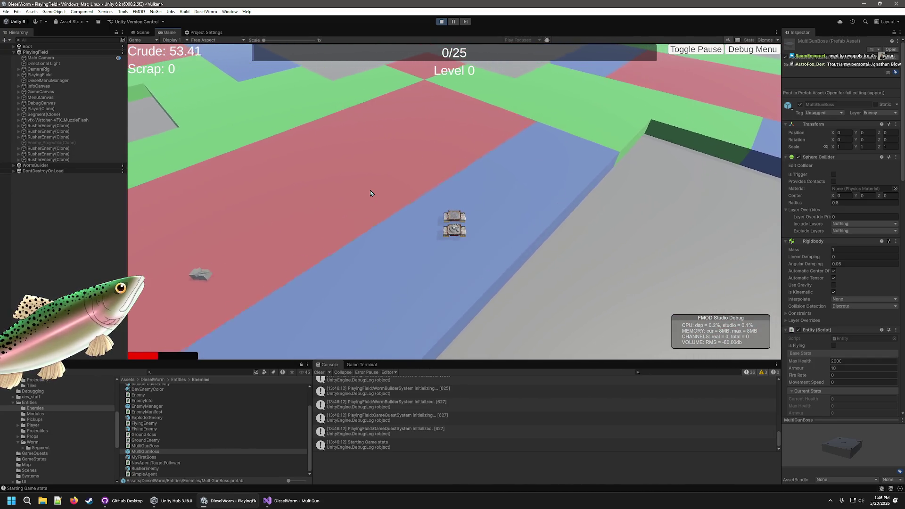
key("Escape")
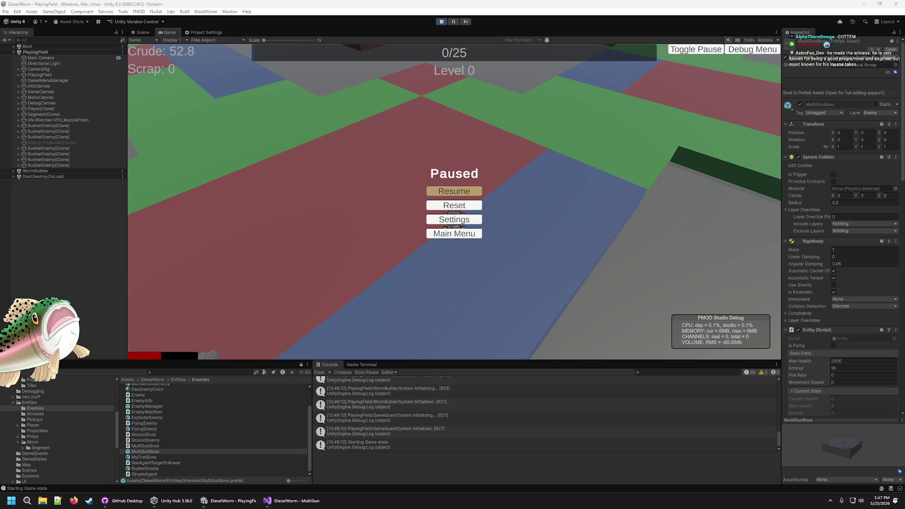
- Resume the paused game from the Paused menu and bring up the in-game debug menu with F1
left_click(220, 180)
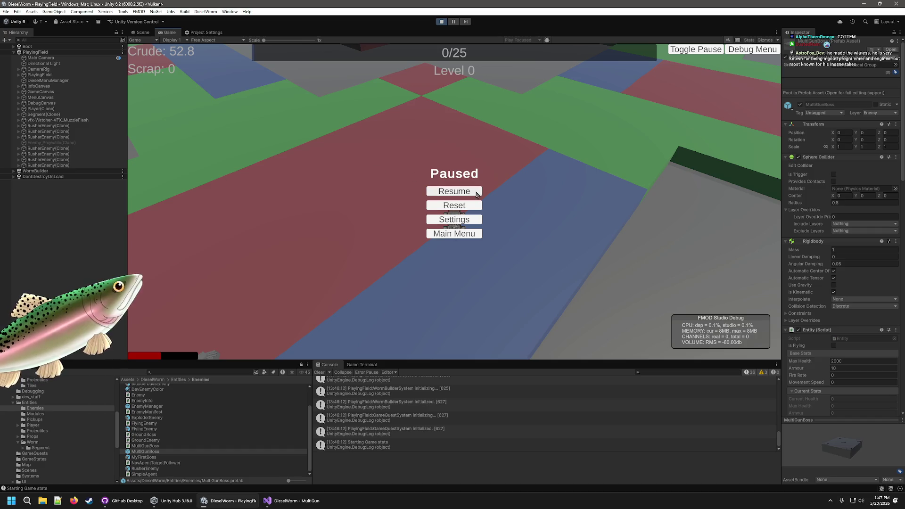
left_click(476, 192)
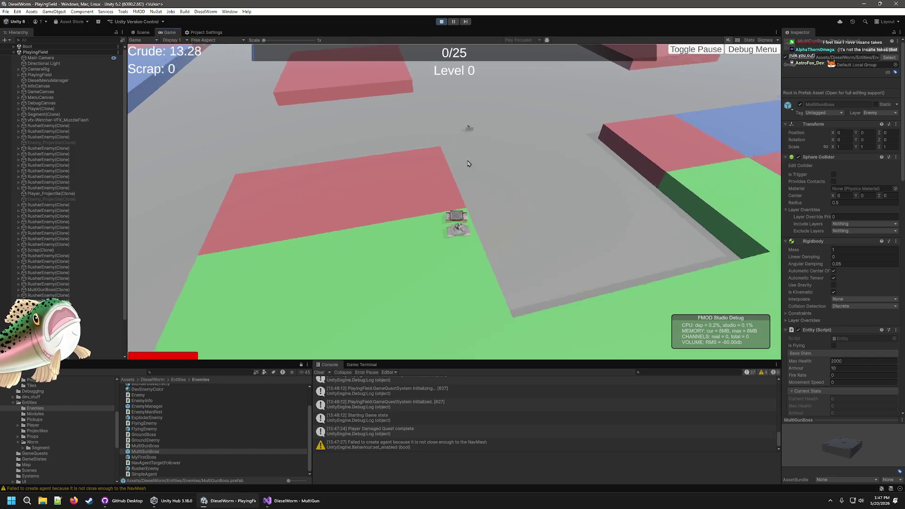
key("F1")
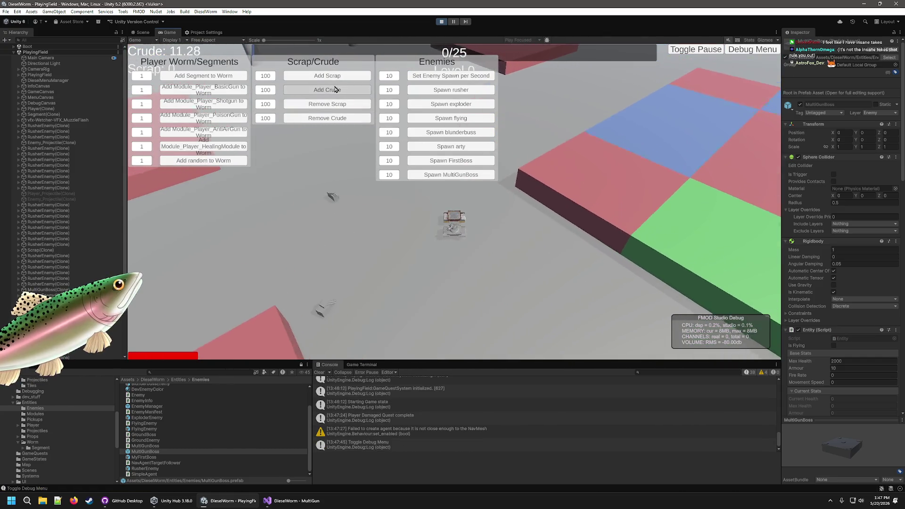
- Add crude and scrap, pick the name-basic-gun and name-shotgun upgrades, then close the debug menu
left_click(336, 89)
left_click(336, 90)
left_click(336, 90)
left_click(336, 89)
left_click(336, 89)
left_click(336, 90)
left_click(327, 76)
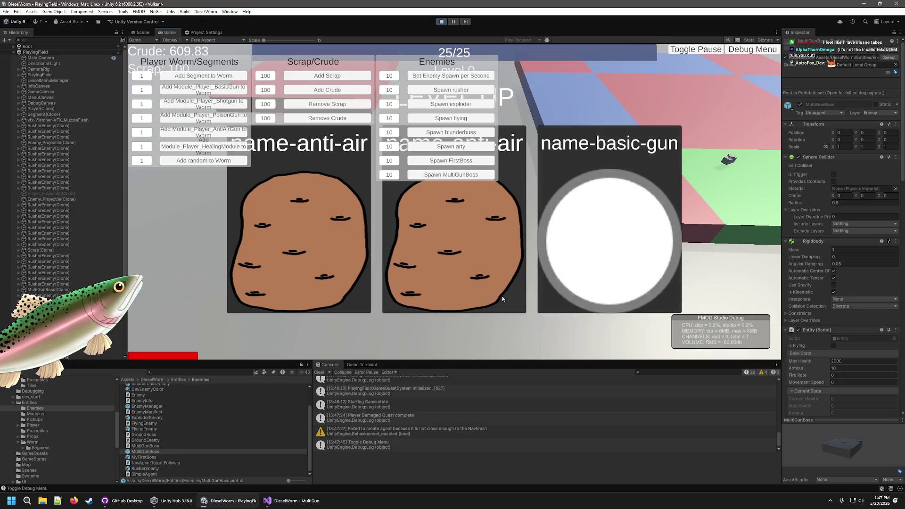
left_click(582, 230)
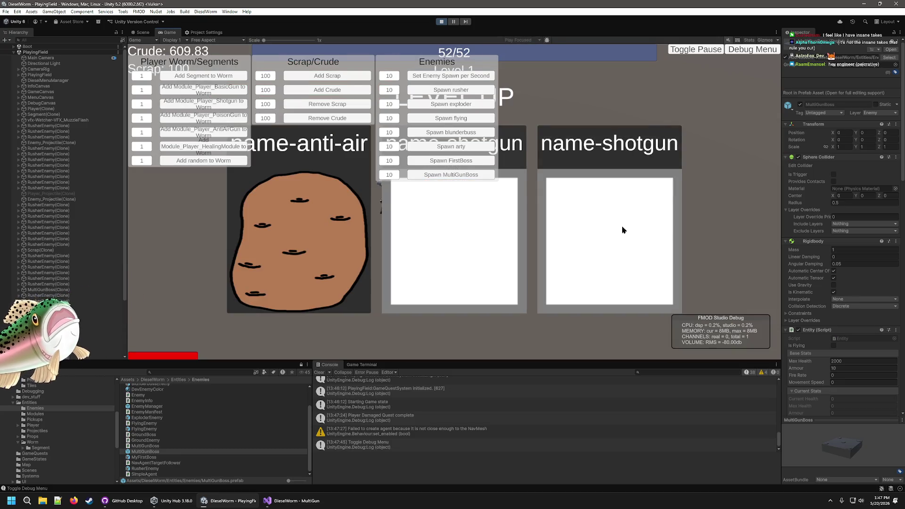
left_click(622, 230)
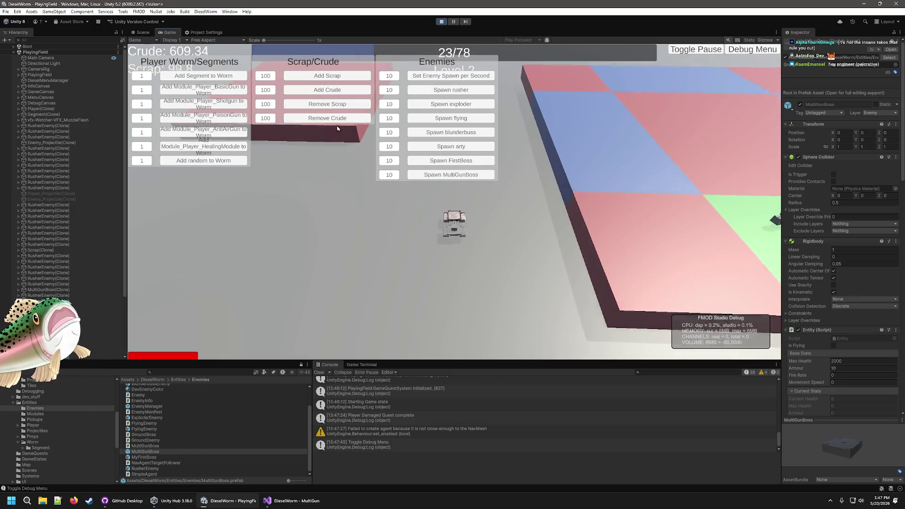
left_click(727, 52)
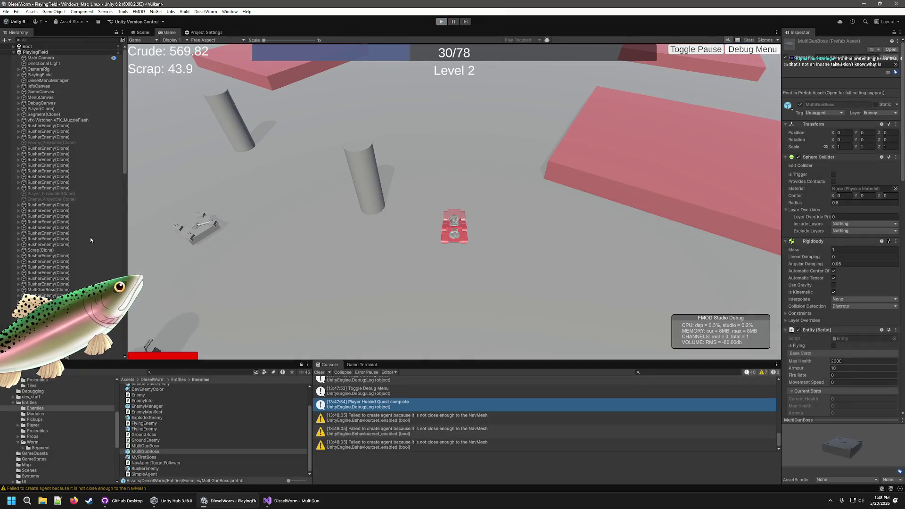
key("ctrl+p")
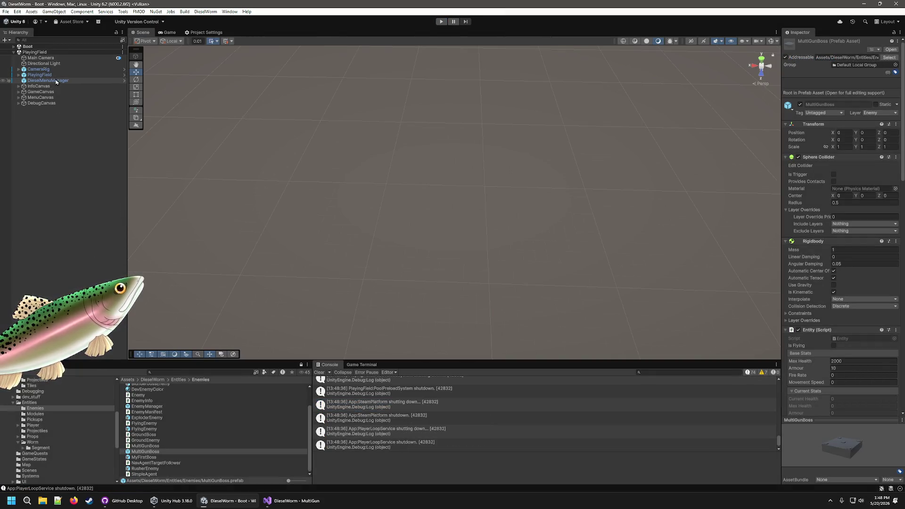
left_click(188, 452)
scroll(832, 332, "down", 5)
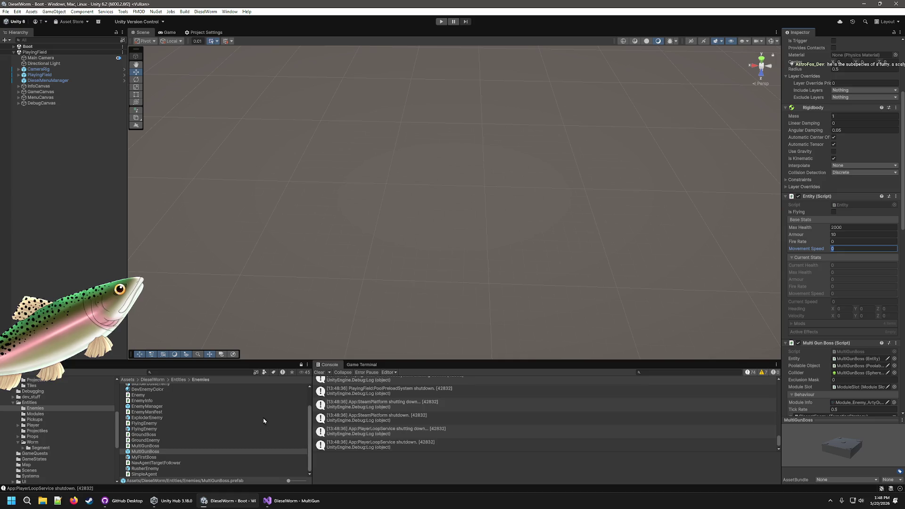
left_click(143, 457)
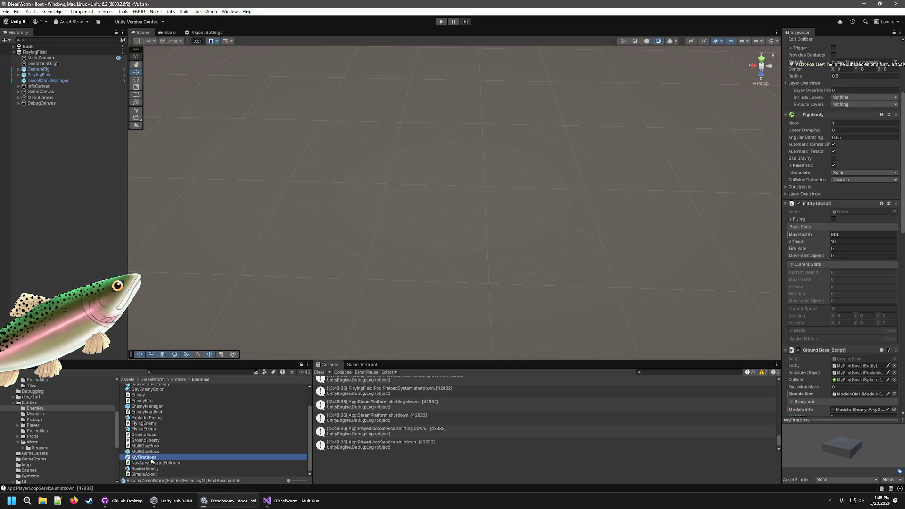
scroll(824, 364, "down", 15)
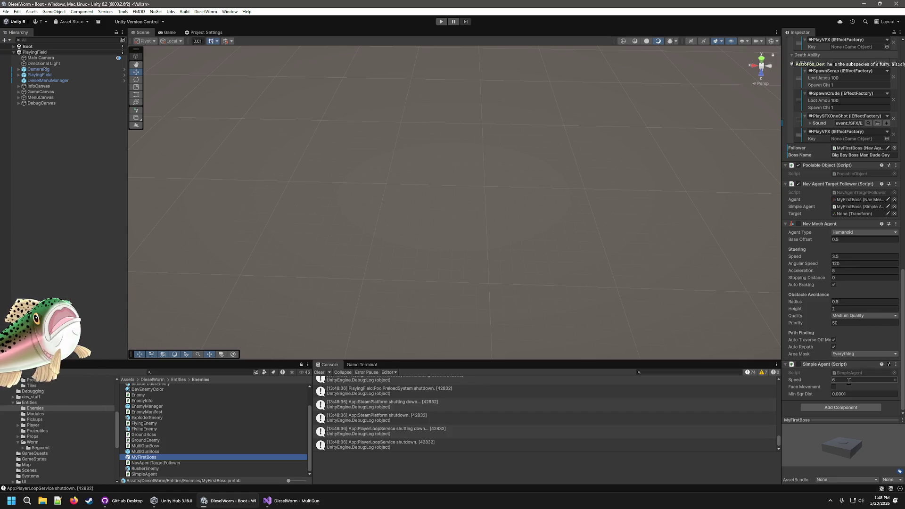
left_click(150, 452)
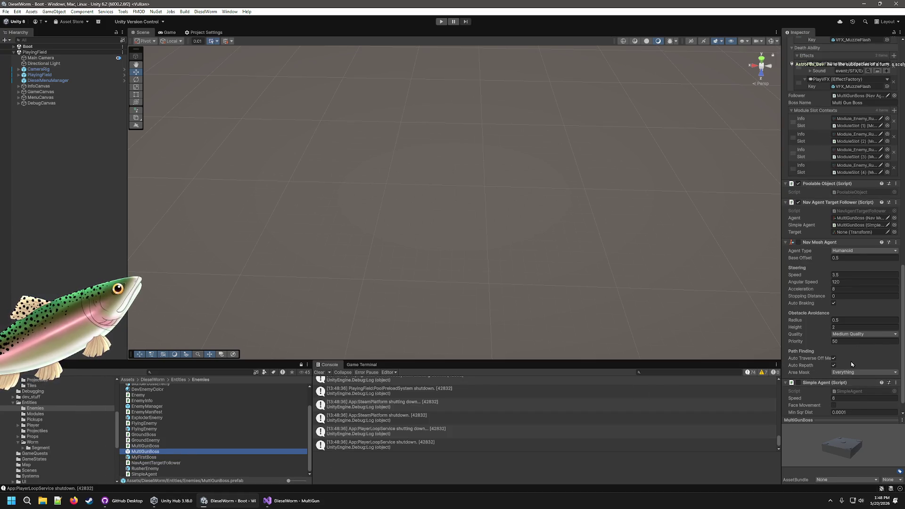
scroll(847, 374, "up", 10)
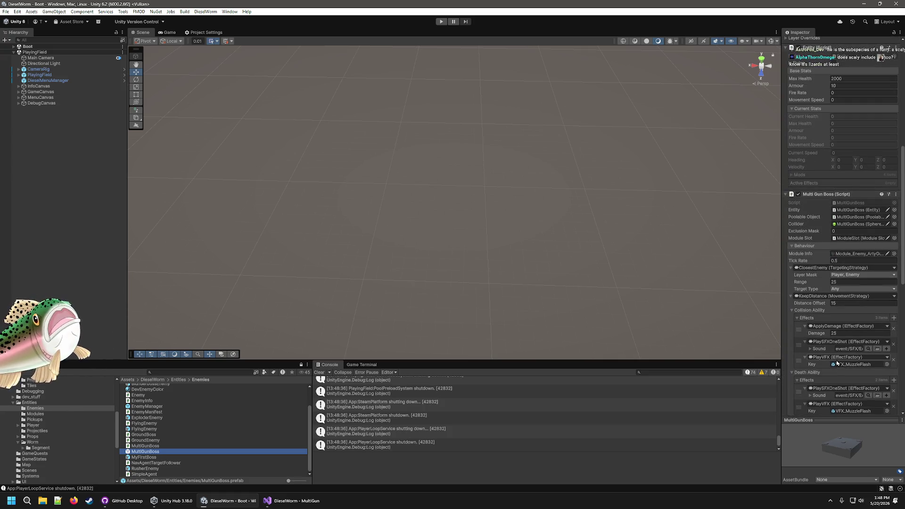
scroll(837, 364, "up", 9)
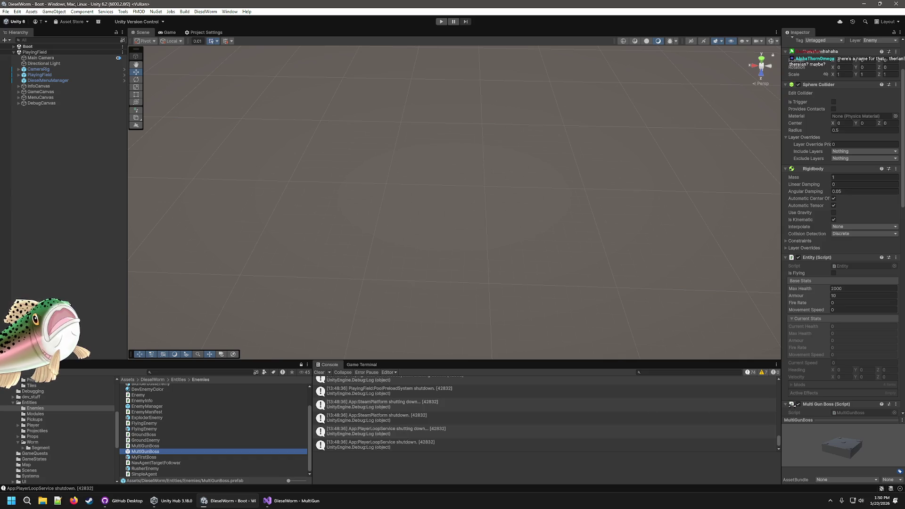
scroll(830, 330, "up", 5)
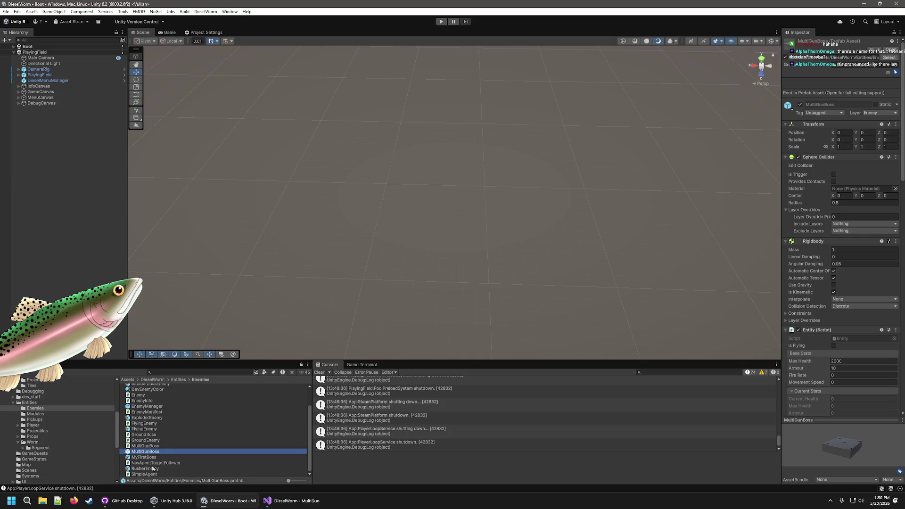
- Check the RusherEnemy and MyFirstBoss prefab settings, deselect, and enter play mode at Level 0
left_click(152, 468)
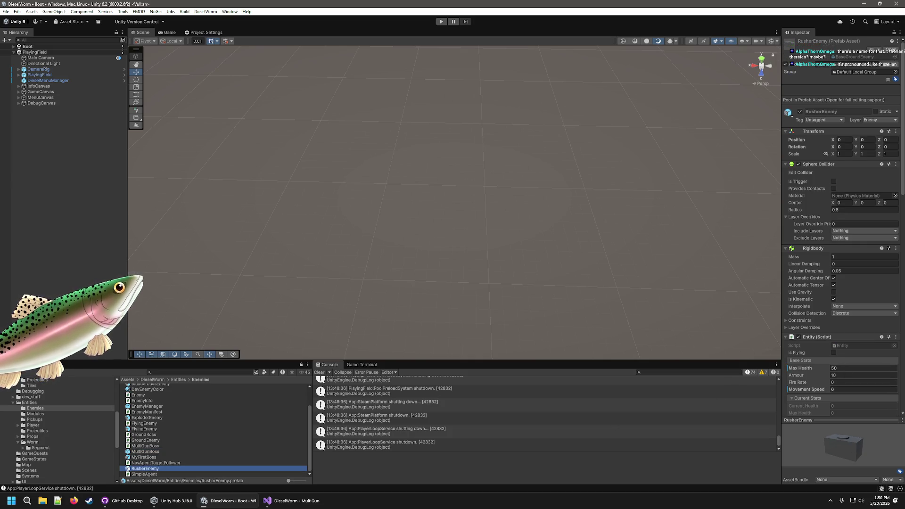
left_click(151, 452)
left_click(836, 380)
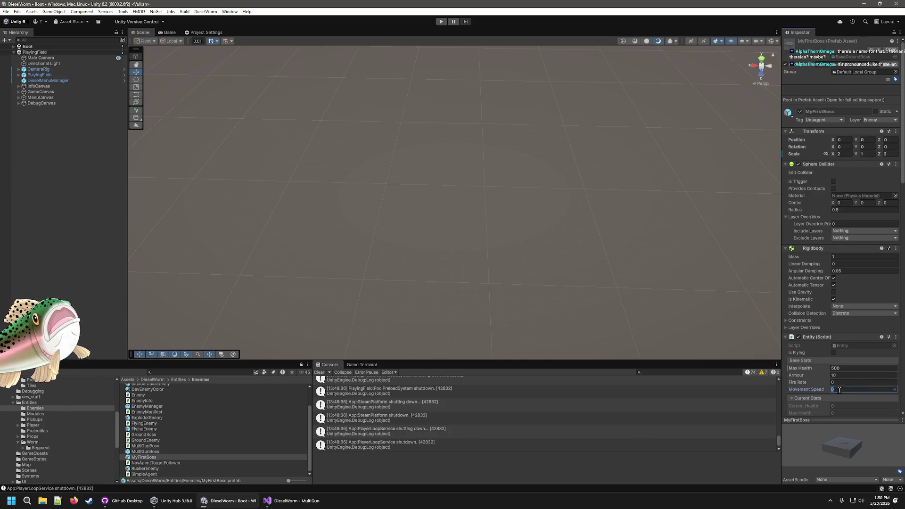
left_click(548, 232)
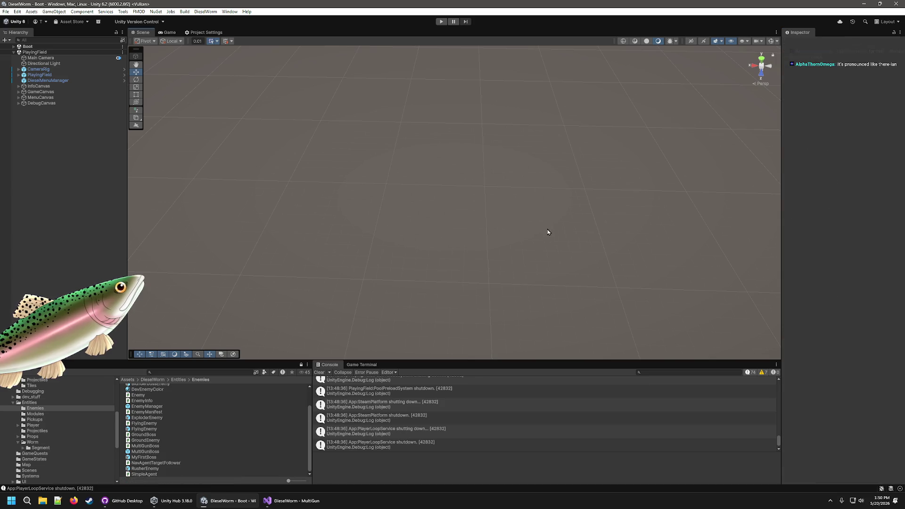
left_click(441, 22)
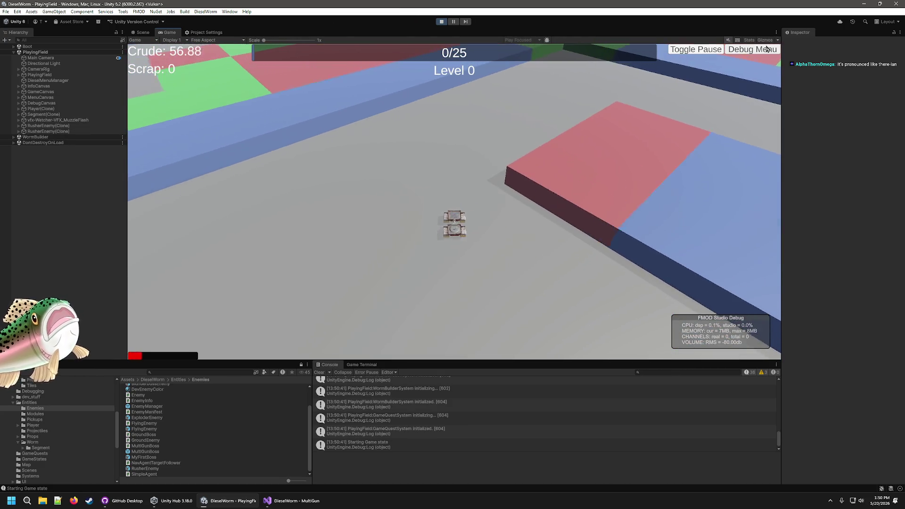
- In the F1 debug menu, add 100 crude seven times and 100 scrap to trigger a level-up
key("F1")
left_click(342, 90)
left_click(341, 90)
left_click(341, 90)
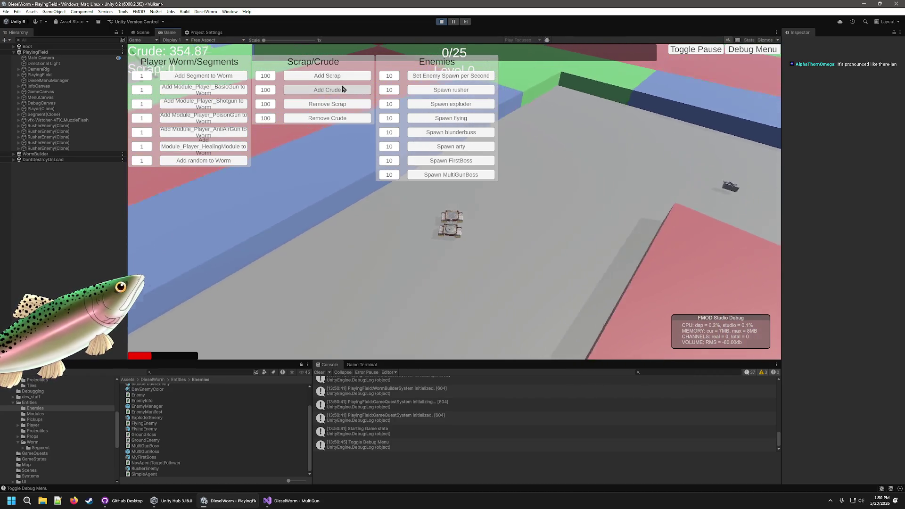
left_click(341, 89)
left_click(342, 90)
left_click(342, 90)
left_click(342, 89)
left_click(342, 89)
left_click(341, 89)
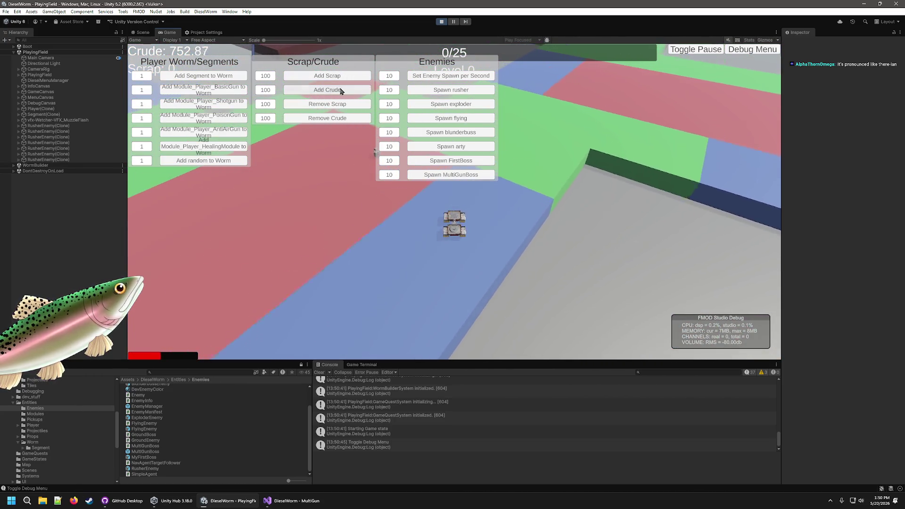
left_click(341, 89)
left_click(340, 80)
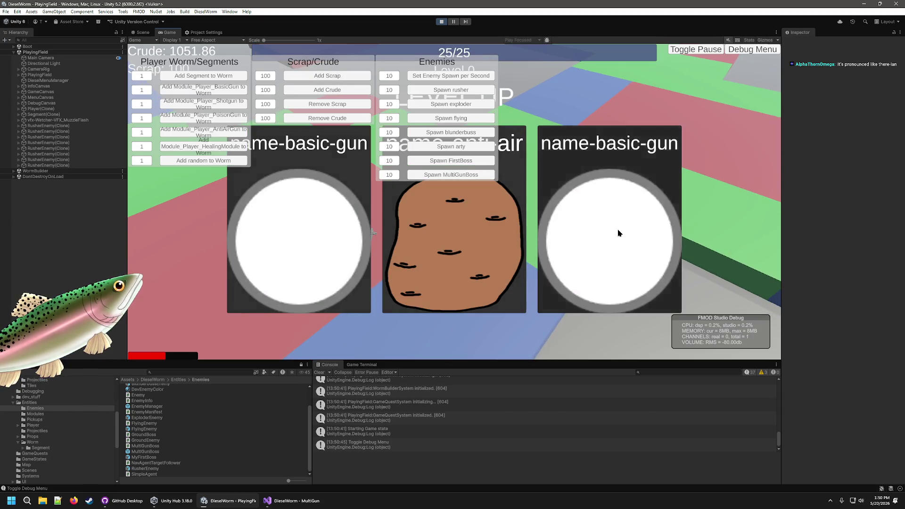
- Pick level-up cards, adding more scrap, to reach Level 3, then close the debug menu
left_click(618, 232)
left_click(583, 206)
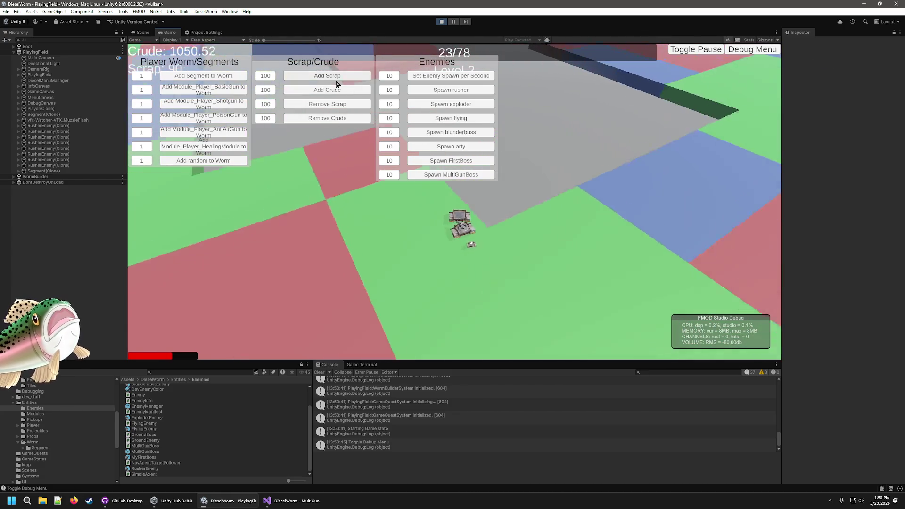
left_click(339, 81)
left_click(476, 258)
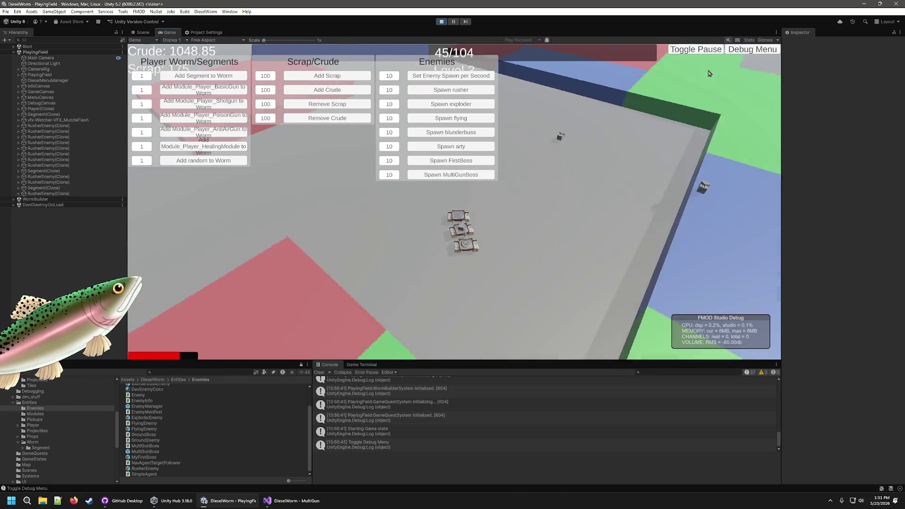
left_click(751, 50)
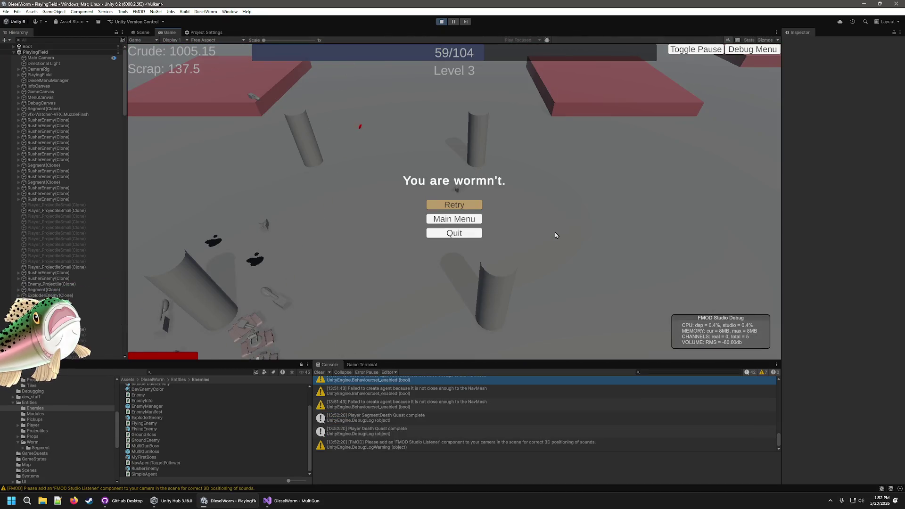
- Retry after the game-over, start a New Game, then stop play mode with Ctrl+P
left_click(461, 205)
left_click(462, 207)
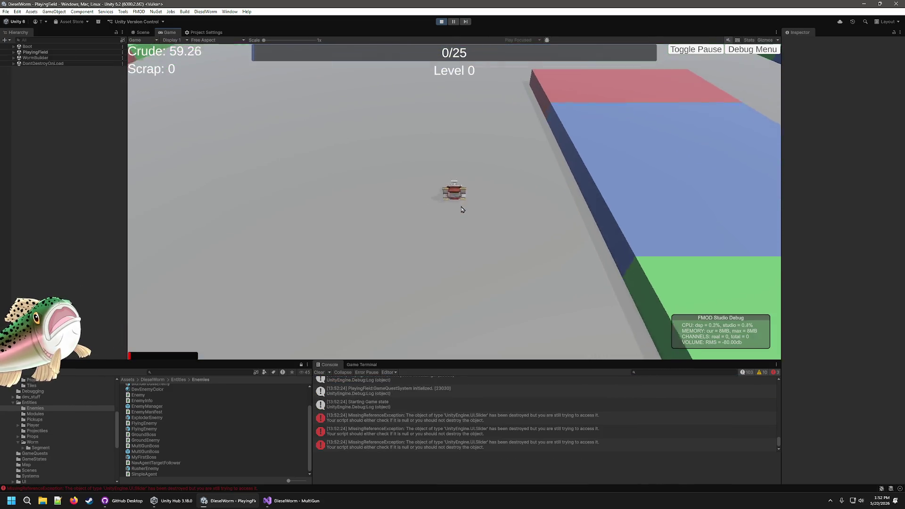
key("ctrl+p")
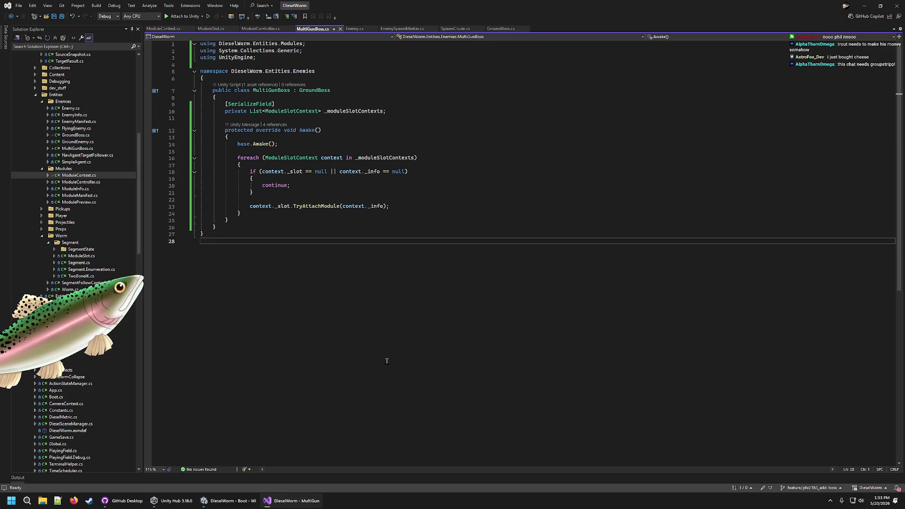
left_click(427, 195)
left_click(440, 150)
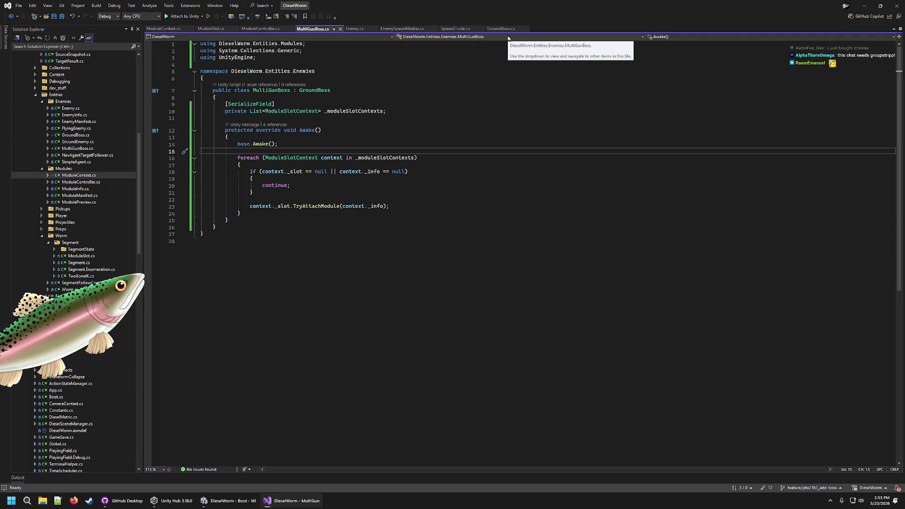
left_click(436, 71)
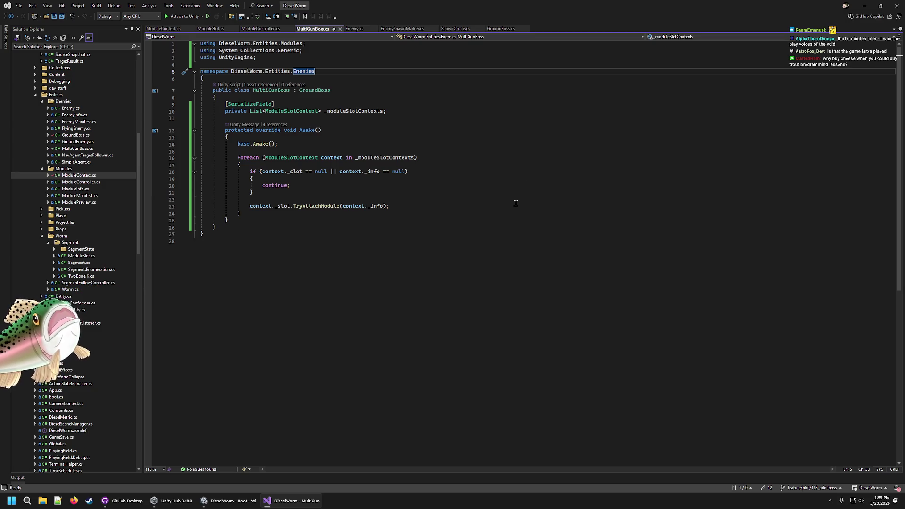
left_click(512, 173)
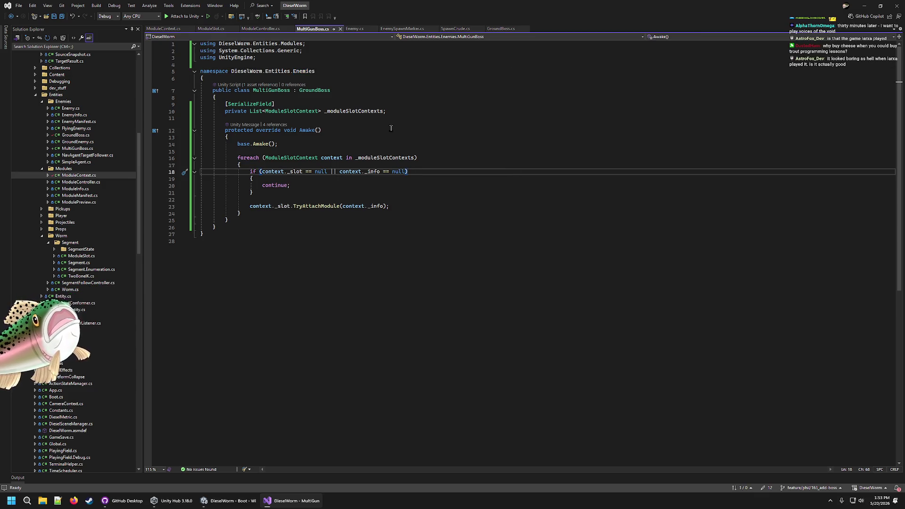
key("Up")
key("Up")
key("Up")
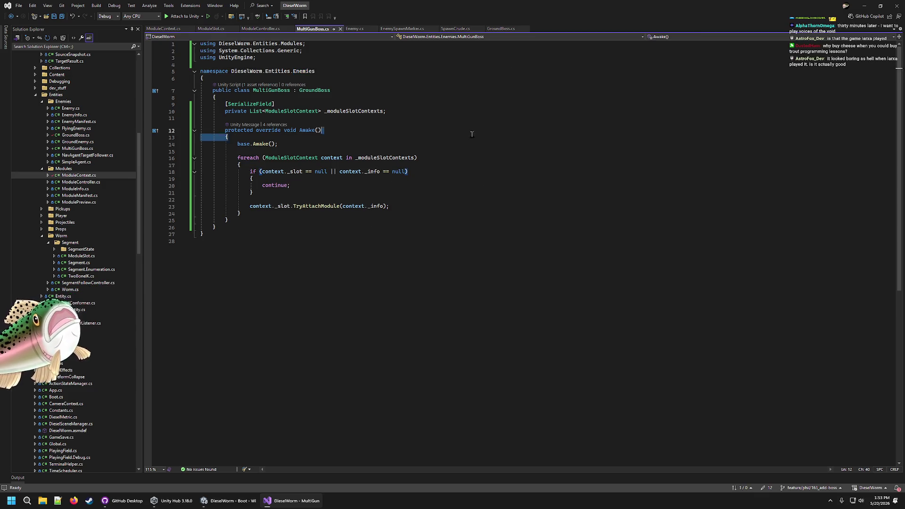
key("Down")
key("Down")
key("Down")
key("Down")
key("Down")
key("Down")
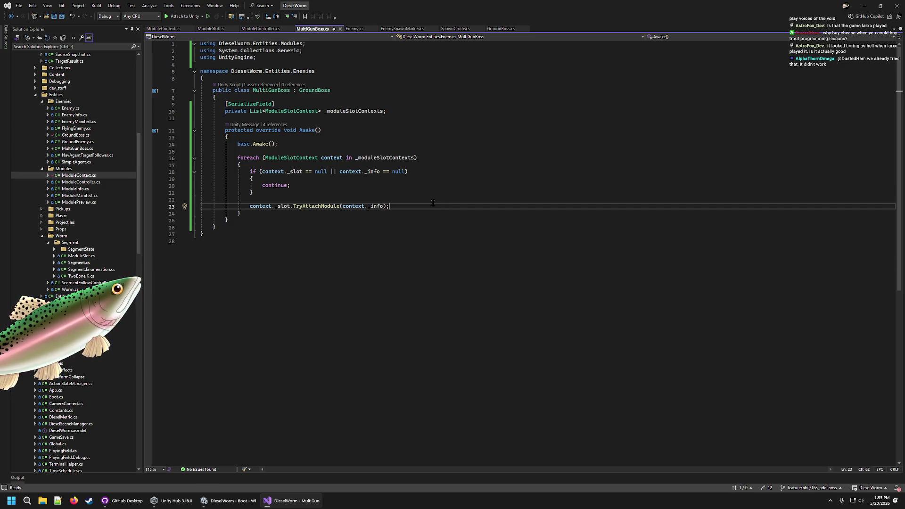
left_click(448, 173)
left_click(456, 160)
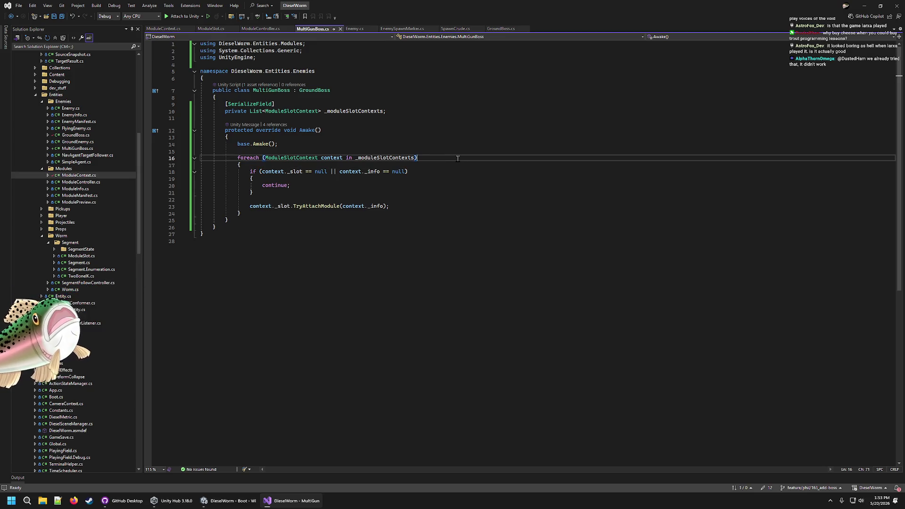
left_click(411, 119)
left_click(405, 130)
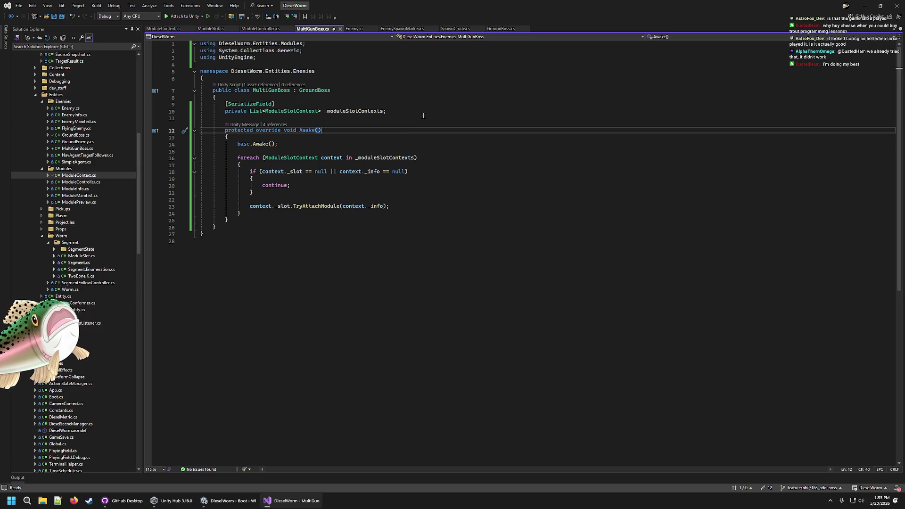
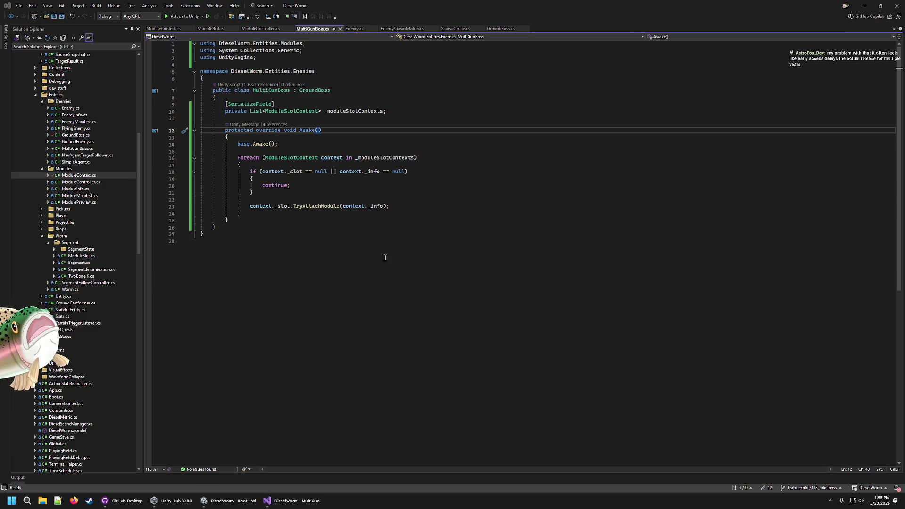
- Read through the script's foreach loop, null check, continue and TryAttachModule lines (15–24)
left_click(501, 283)
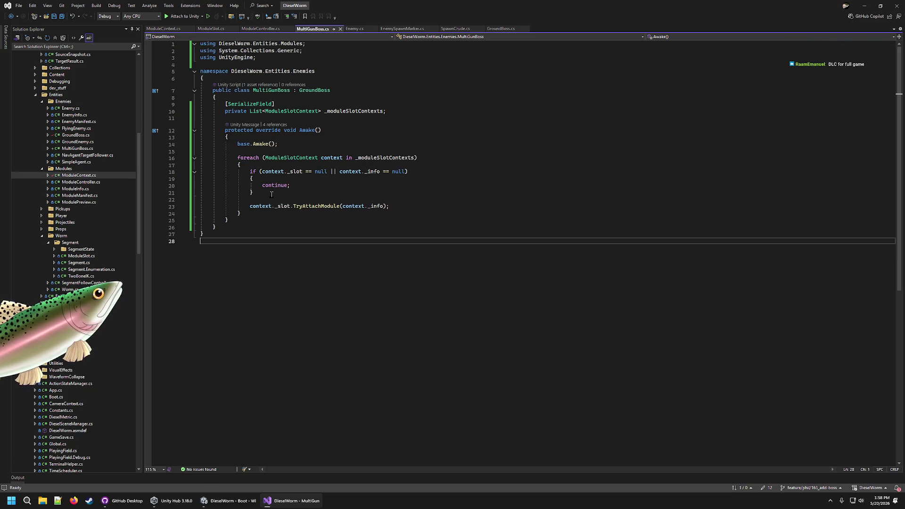
left_click(430, 213)
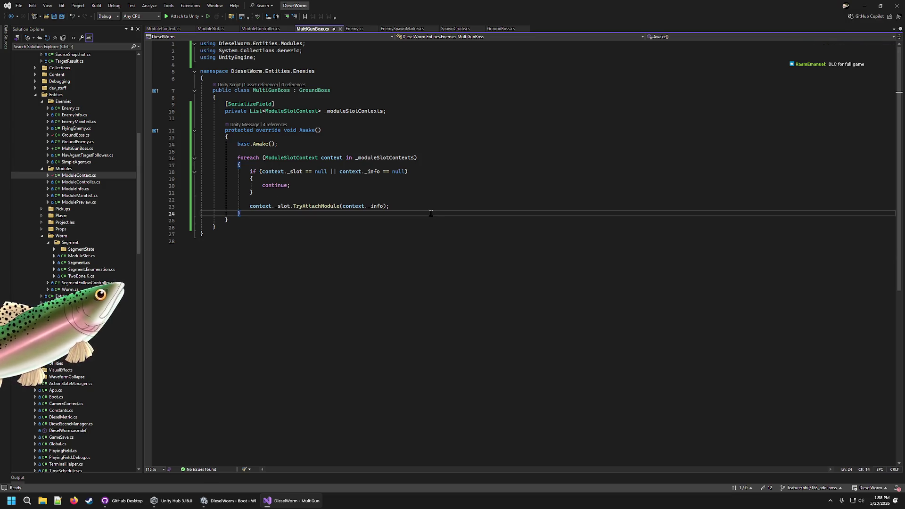
left_click(311, 185)
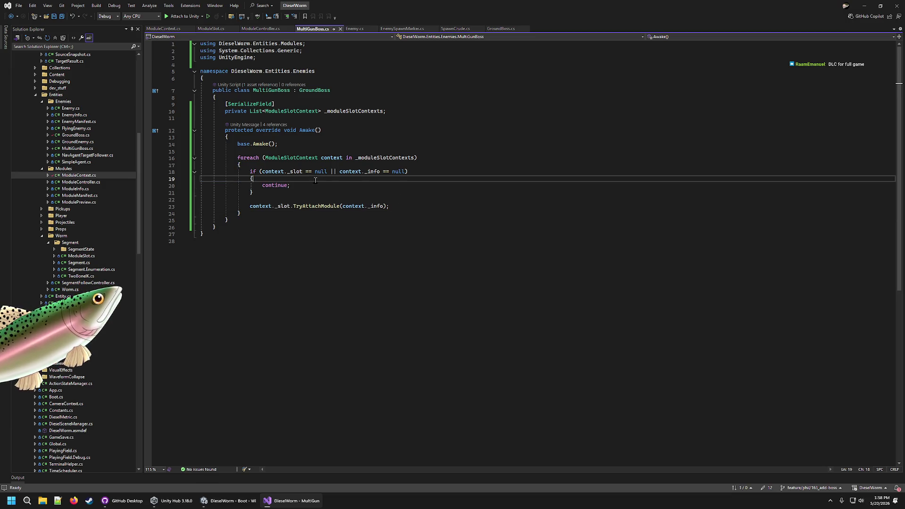
left_click(453, 160)
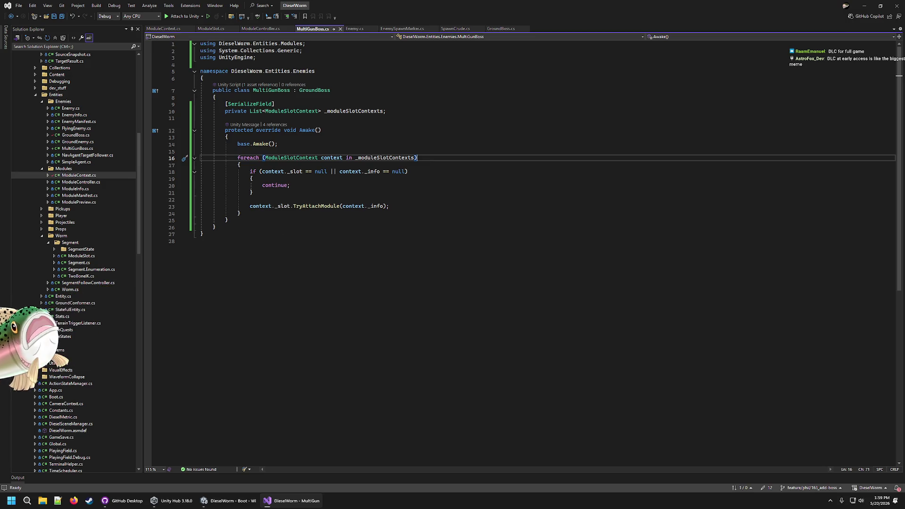
left_click(465, 178)
left_click(461, 183)
left_click(463, 173)
left_click(462, 151)
left_click(459, 157)
left_click(400, 206)
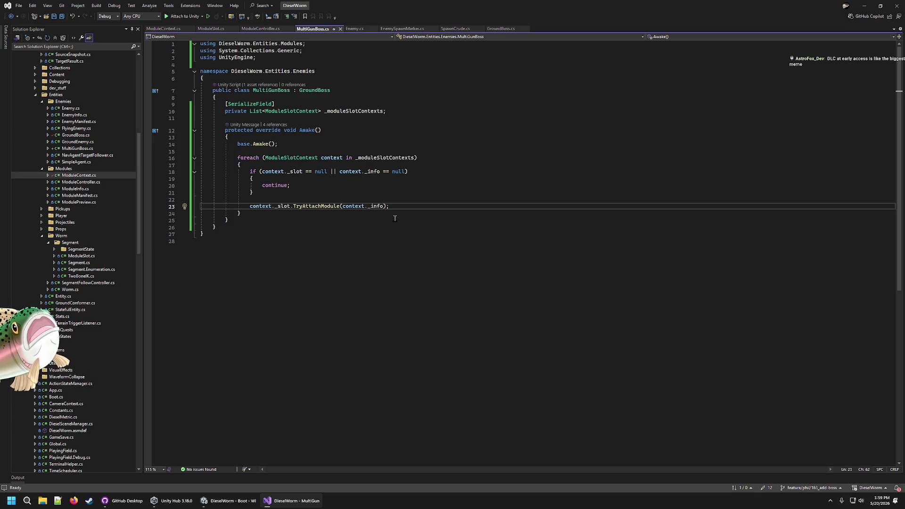
left_click(472, 192)
left_click(469, 179)
left_click(468, 173)
left_click(465, 151)
left_click(464, 157)
left_click(436, 192)
left_click(440, 186)
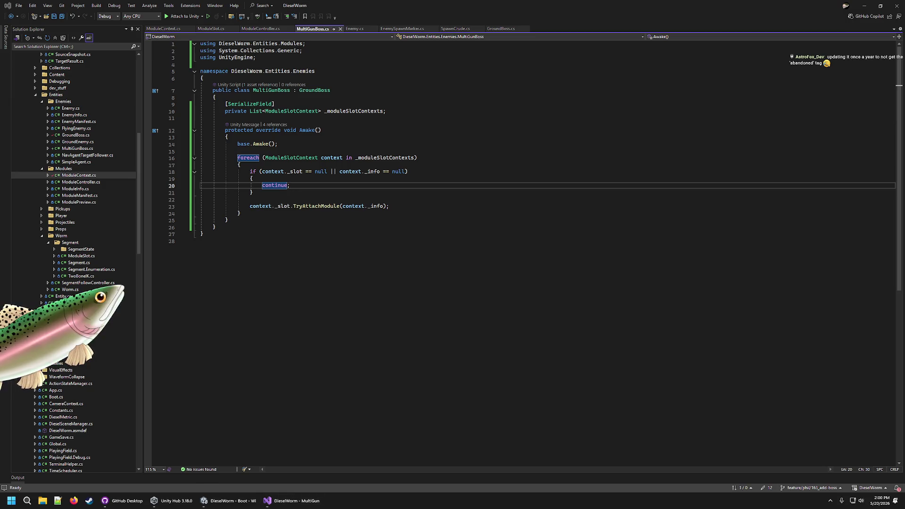
- Recheck the null-check condition on line 18, then go to the empty line at the file's end
left_click(566, 157)
left_click(560, 164)
left_click(558, 171)
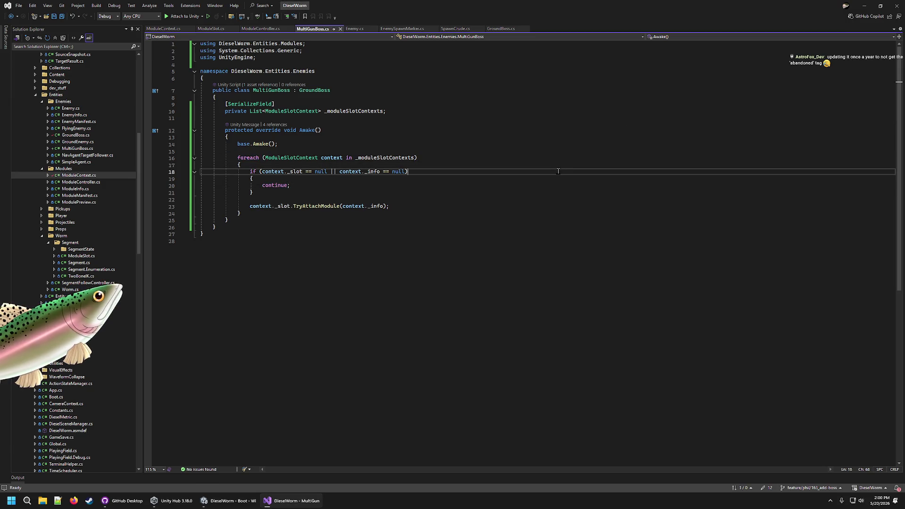
left_click(469, 177)
key("Up")
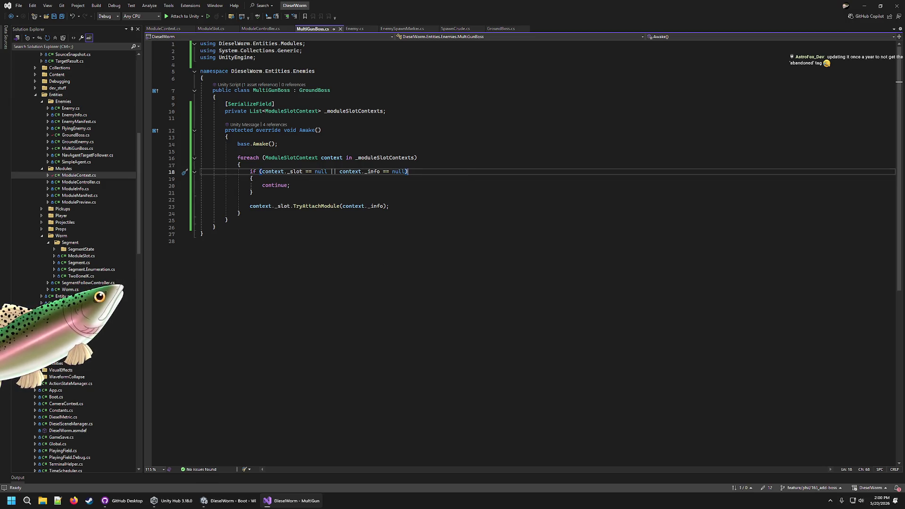
left_click(547, 344)
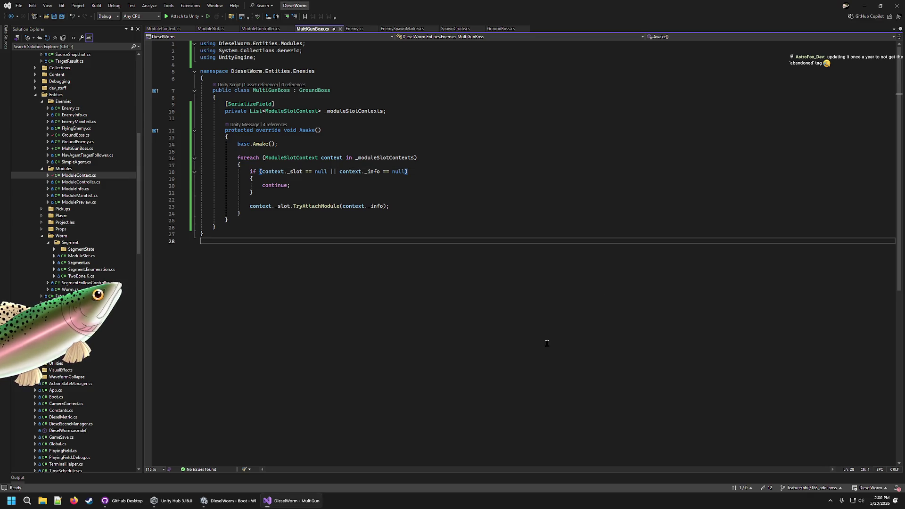
- Open MultiGunBoss from Unity's Project panel, then bring up GitHub Desktop's 12 changed files
left_click(245, 504)
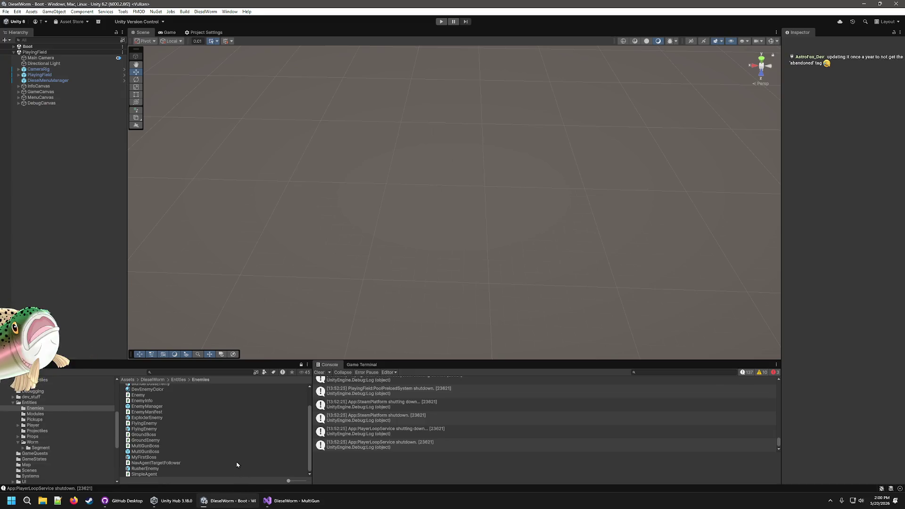
double_click(161, 446)
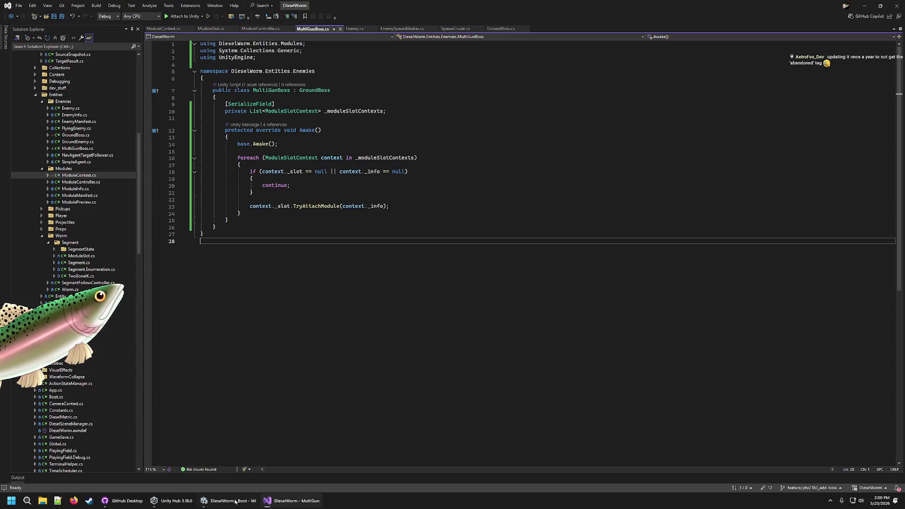
mouse_move(139, 505)
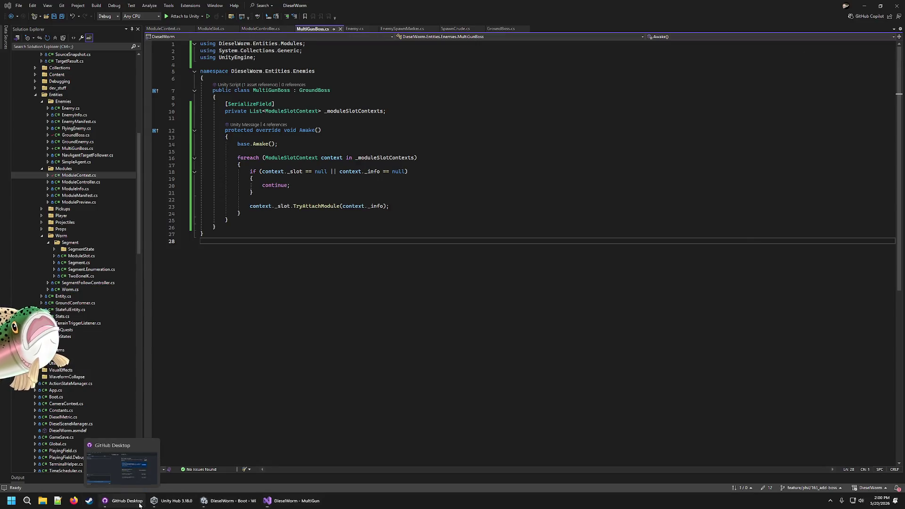
left_click(247, 499)
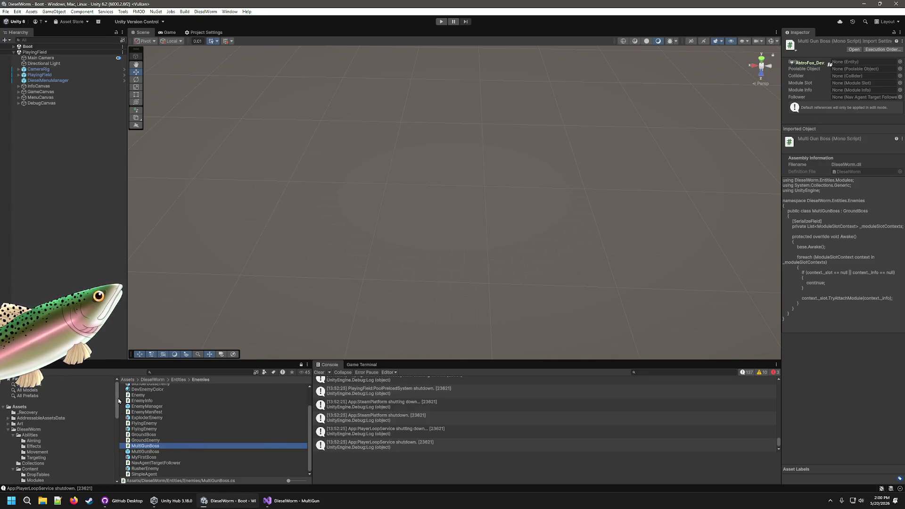
scroll(121, 401, "up", 2)
left_click(121, 501)
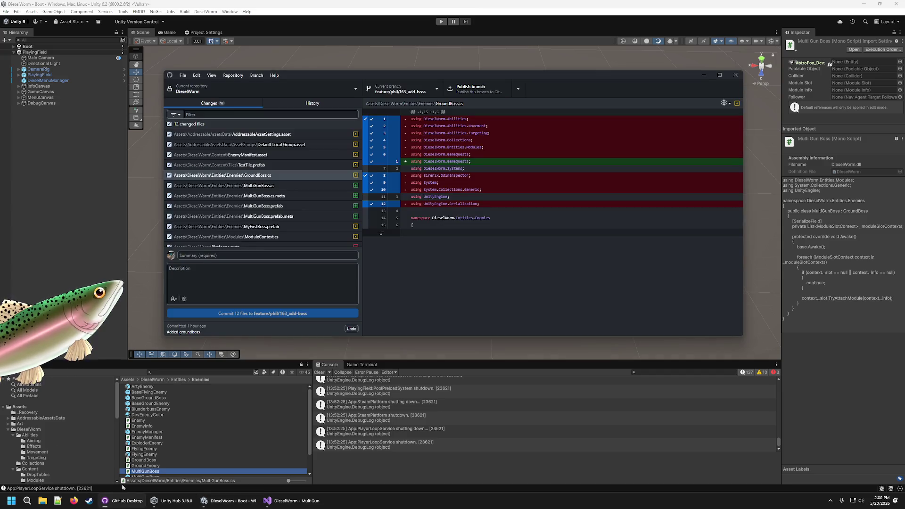
- Enter the commit summary 'Added MultiGunBoss' and description 'Made multiGunBoss'
left_click(248, 256)
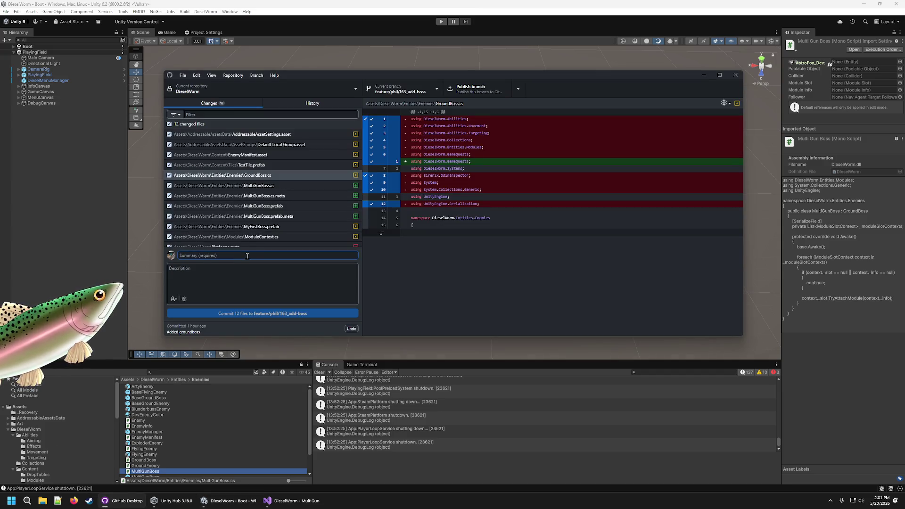
type("Added MultiGunBoss")
key("Tab")
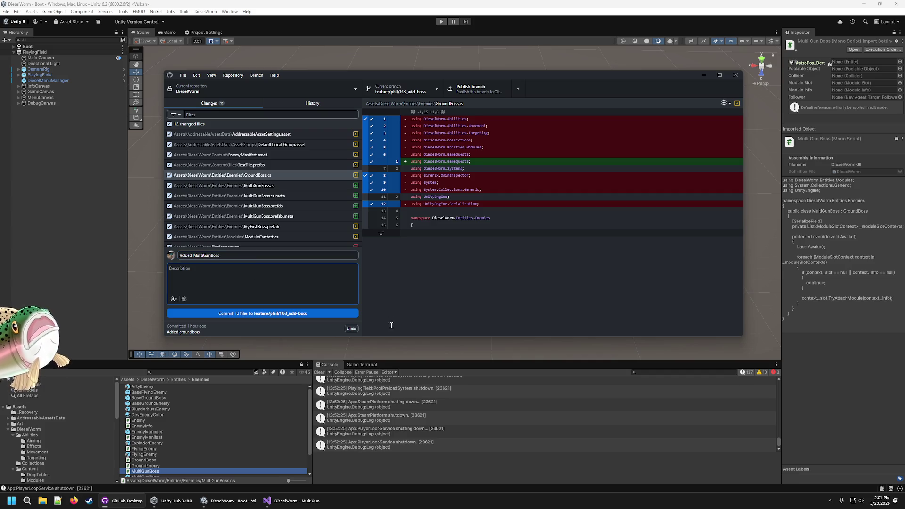
type("Made multiGunBoss")
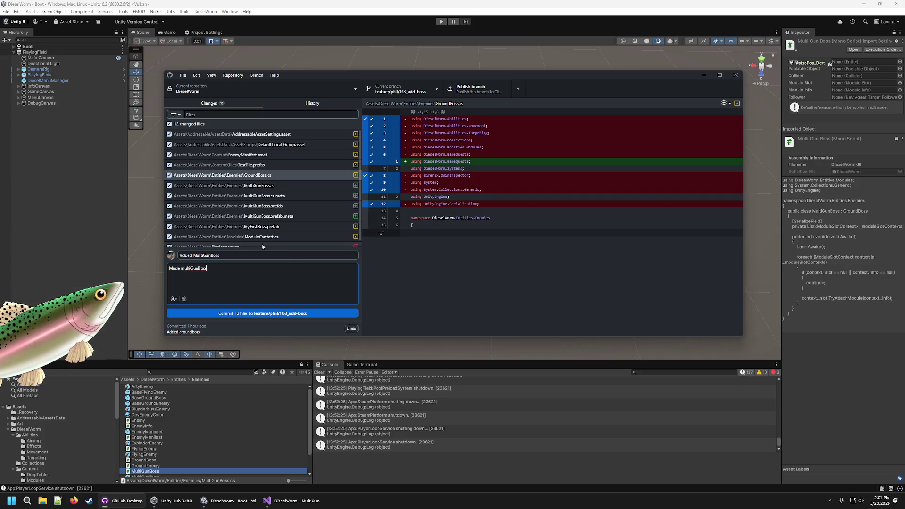
- Review the TestTile.prefab, GroundBoss.cs and new MultiGunBoss.cs diffs
left_click(270, 165)
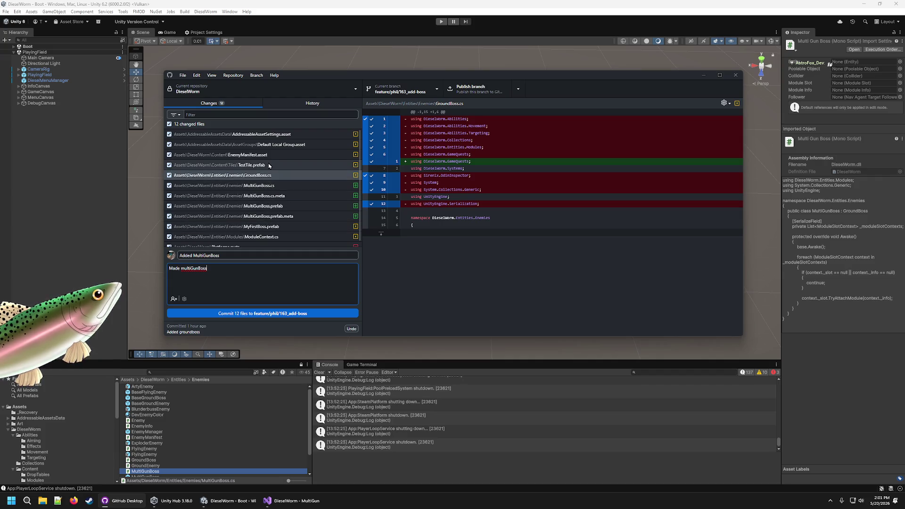
left_click(269, 175)
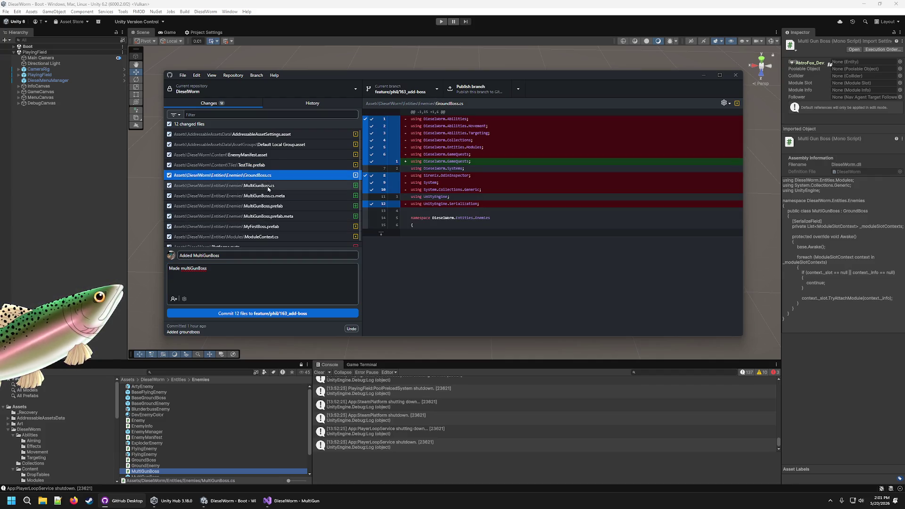
left_click(269, 188)
key("Up")
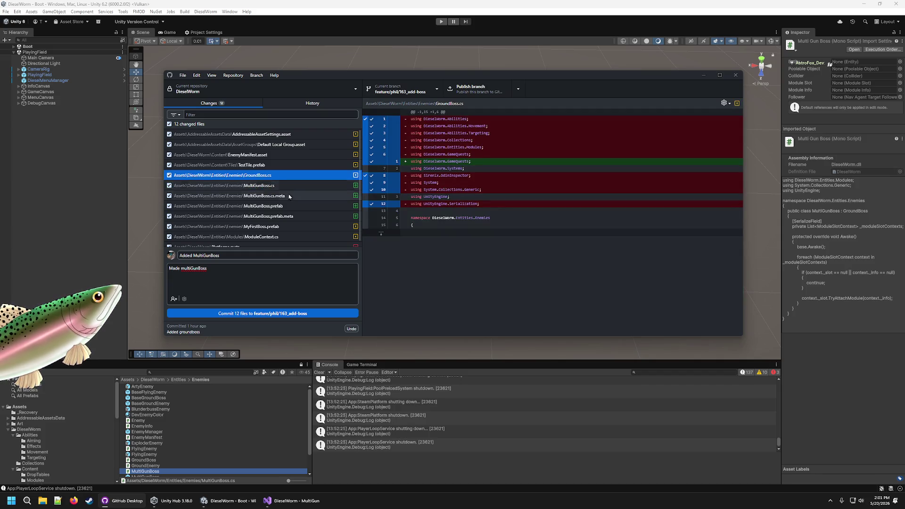
scroll(289, 197, "down", 1)
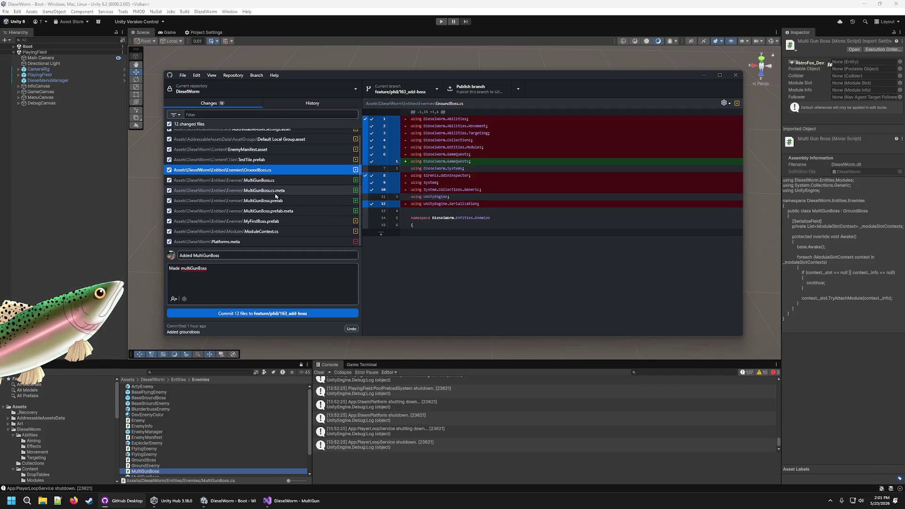
- Correct the description's capitalisation to 'Made MultiGunBoss'
left_click(188, 270)
key("BackSpace")
type("M")
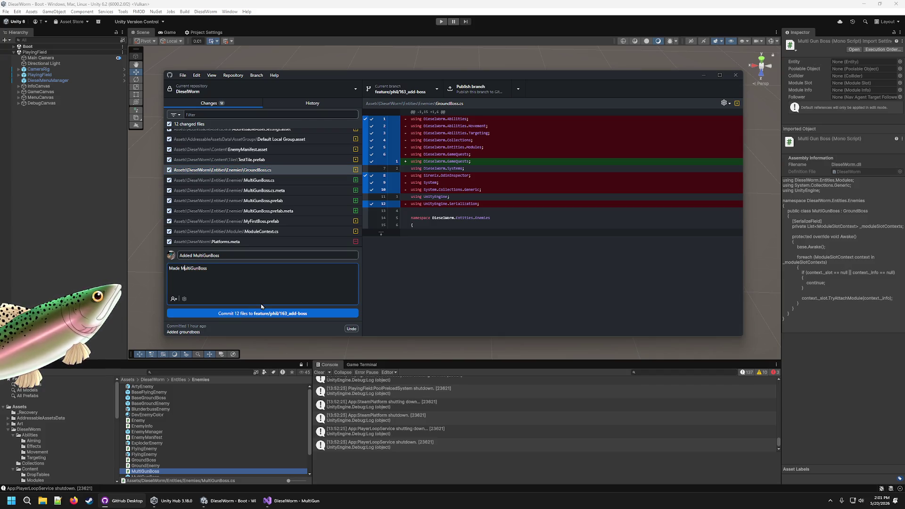
scroll(265, 198, "up", 1)
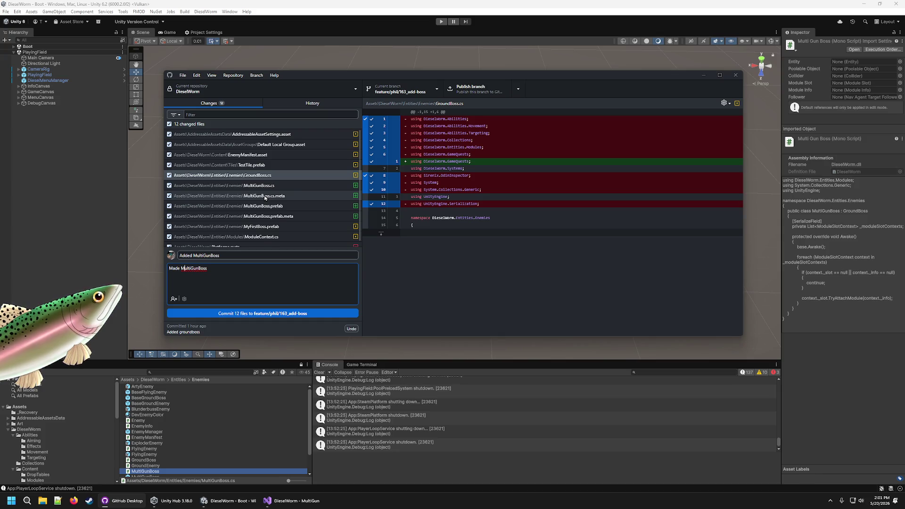
scroll(265, 198, "down", 1)
- Cancel discarding the Platforms.meta change, keeping it and viewing its diff
right_click(279, 241)
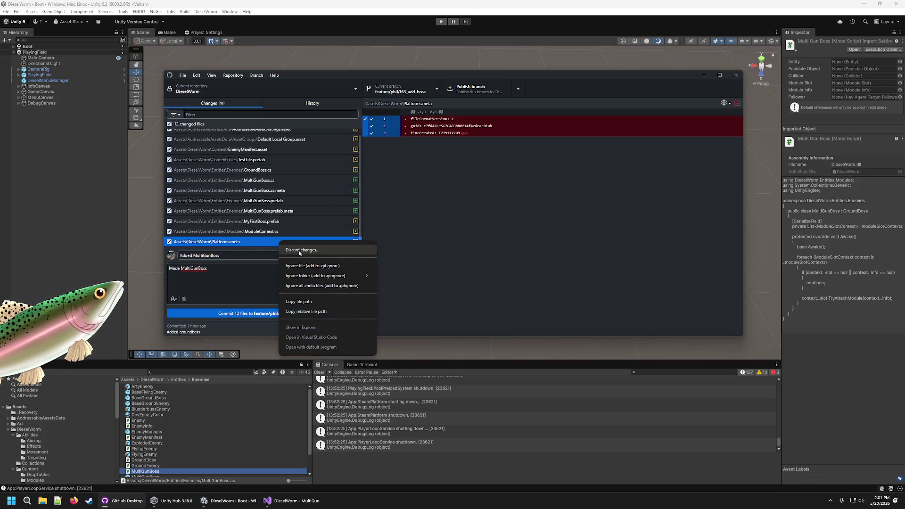
left_click(299, 250)
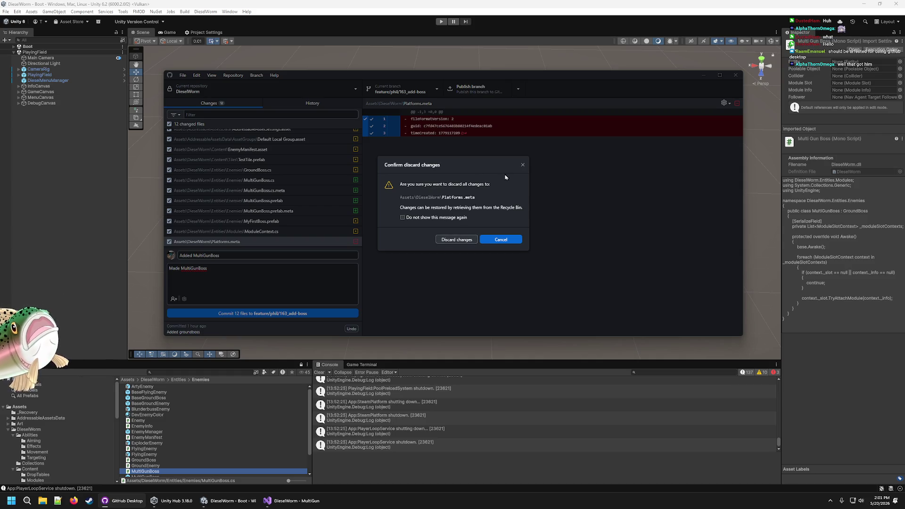
left_click(523, 164)
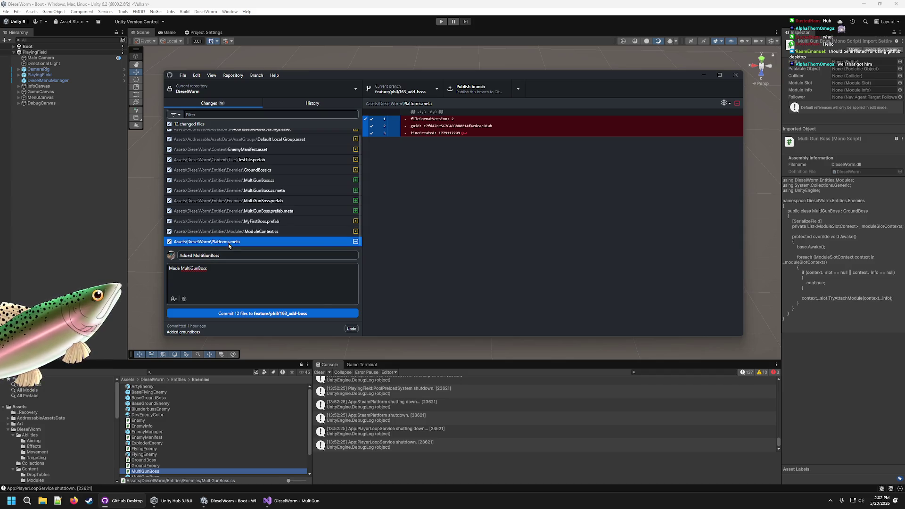
right_click(229, 244)
key("Escape")
left_click(254, 246)
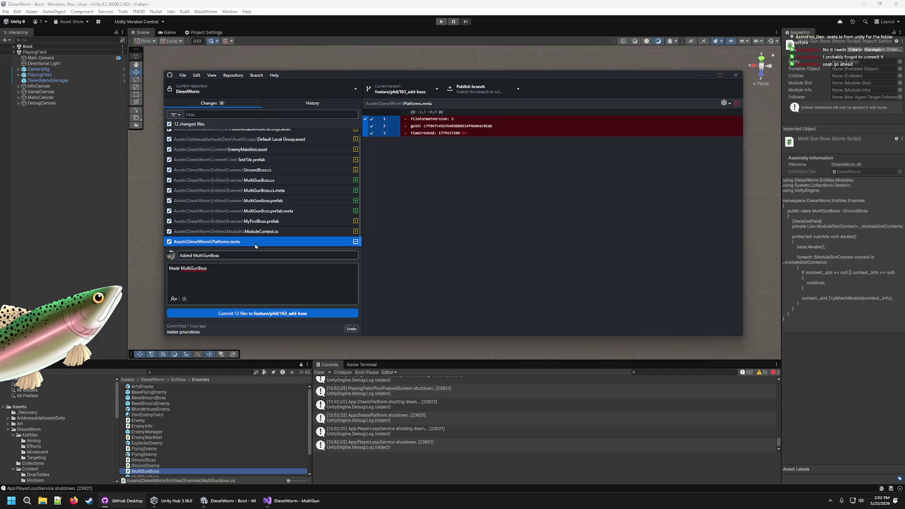
- Return to the commit description with all 12 files still checked
left_click(241, 269)
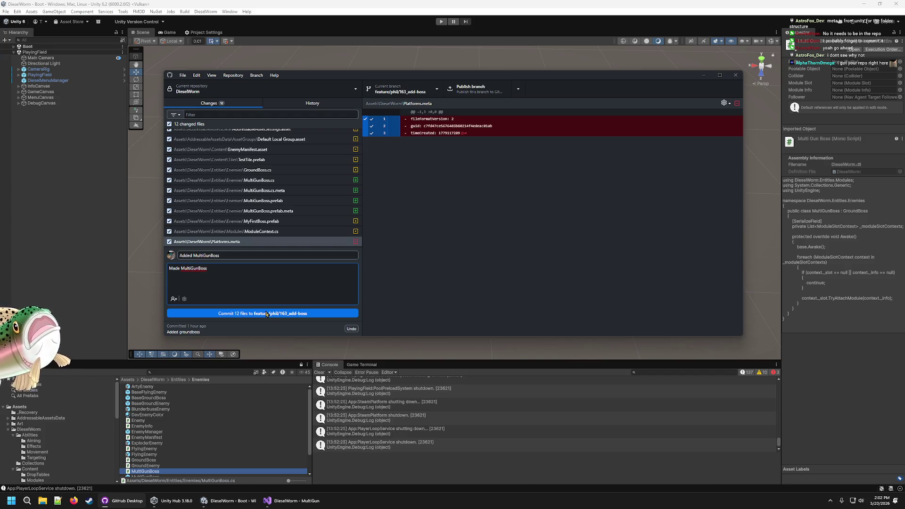
scroll(293, 200, "up", 1)
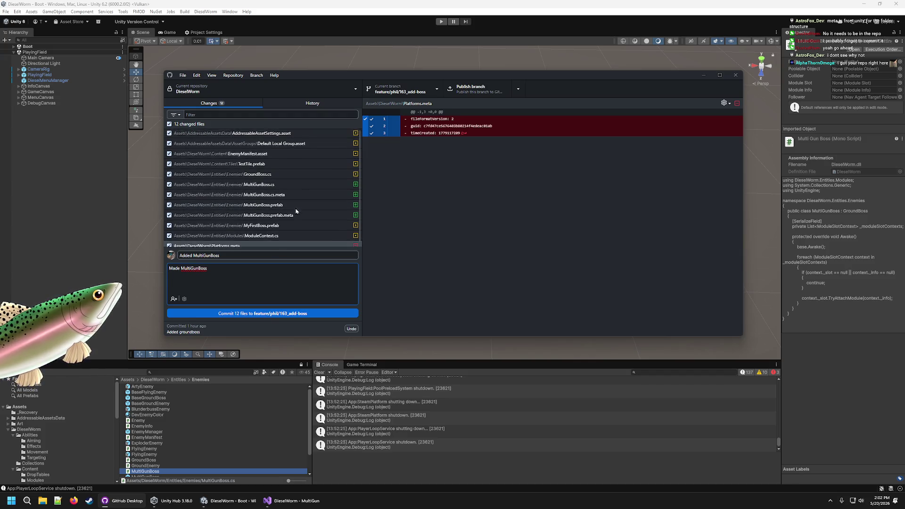
scroll(296, 211, "down", 1)
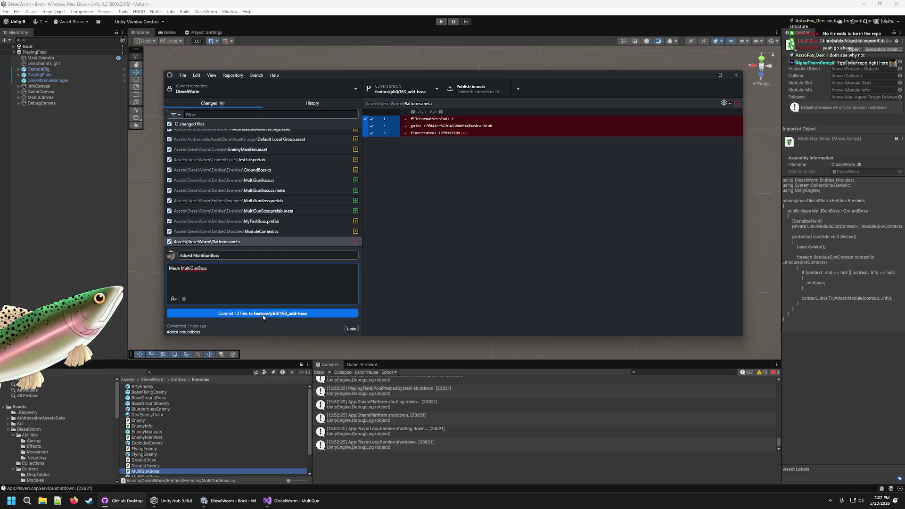
left_click(263, 317)
scroll(259, 437, "down", 2)
- Commit all 12 files as 'Added MultiGunBoss' to feature/phil/163_add-boss
left_click(147, 452)
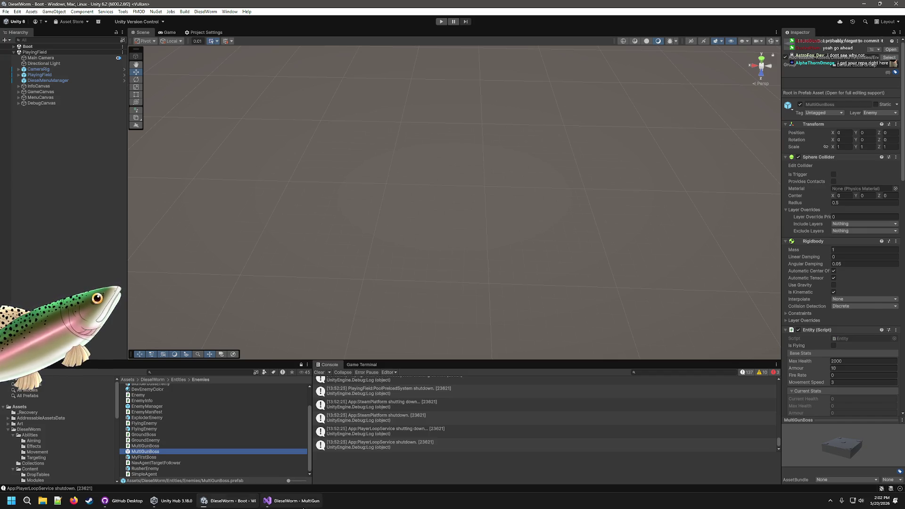
left_click(292, 501)
left_click(123, 501)
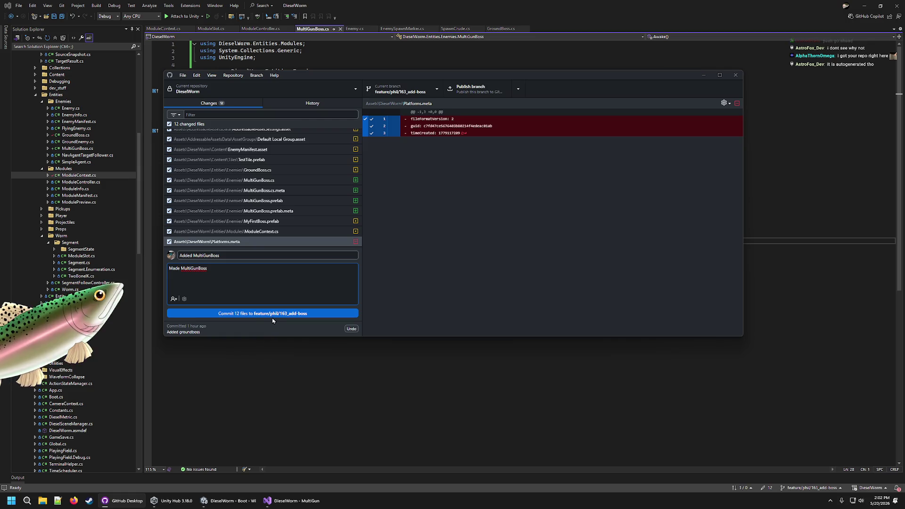
left_click(272, 315)
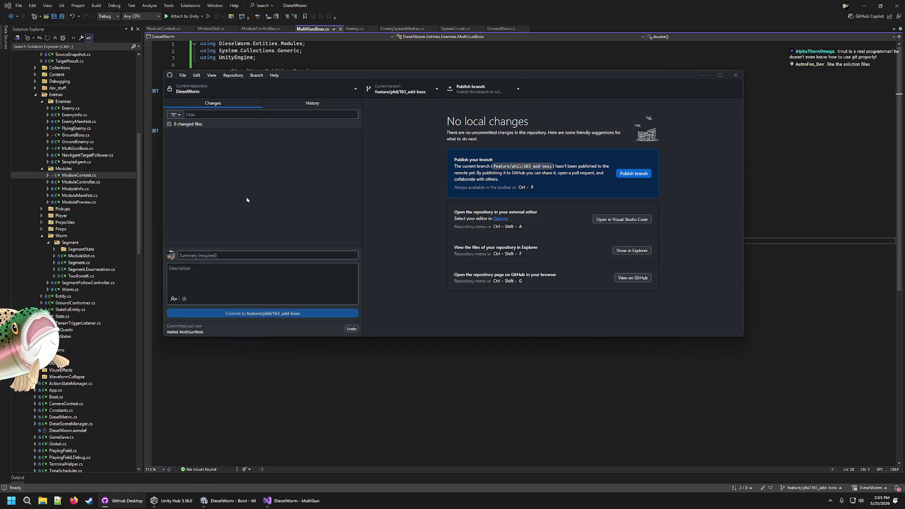
- Open MultiGunBoss.cs from Unity's Project window and view it in Visual Studio
left_click(235, 501)
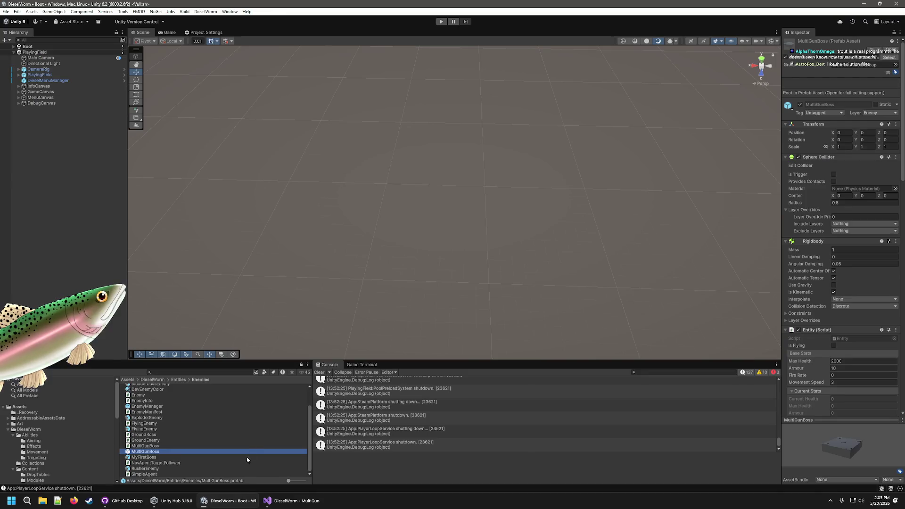
double_click(207, 445)
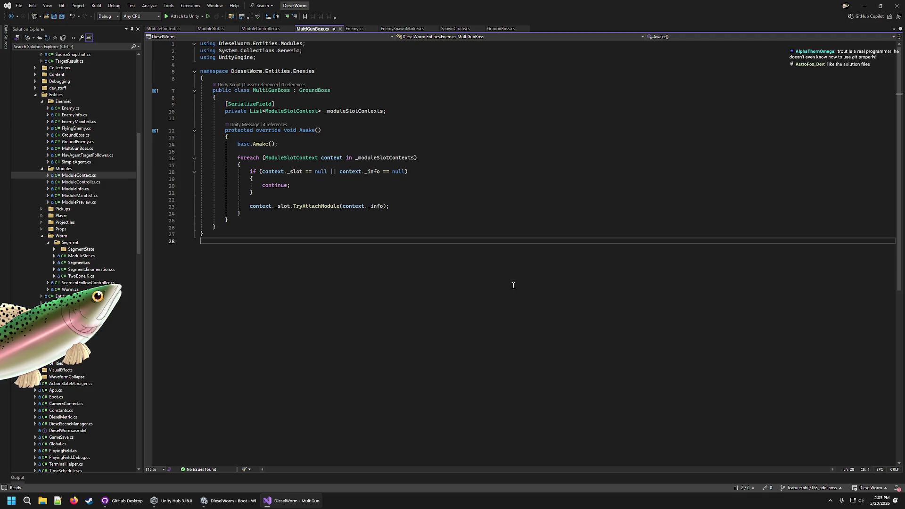
left_click(230, 500)
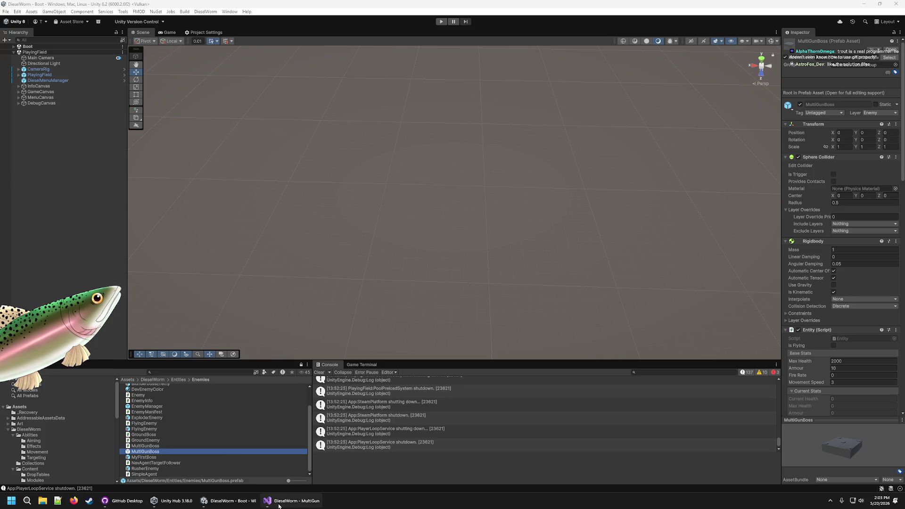
left_click(279, 502)
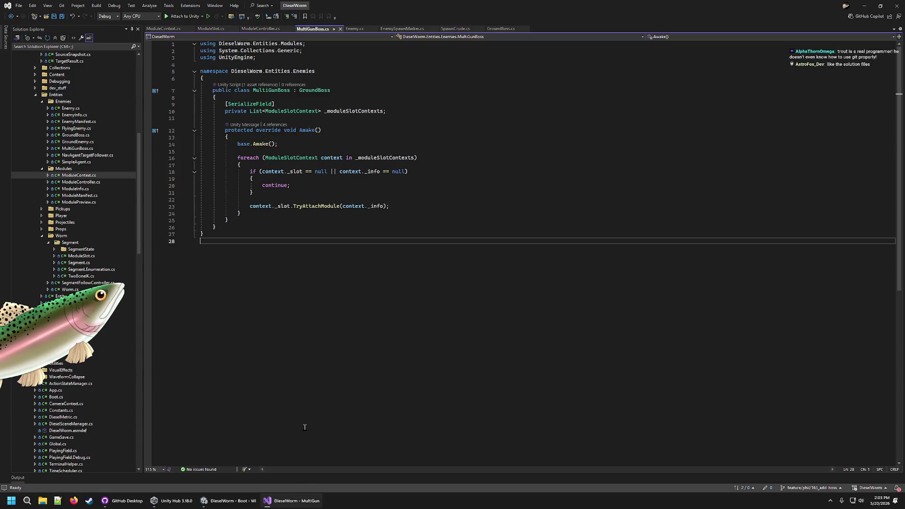
- Rename the TestTile prefab in the Tiles folder to FirstBossTile
left_click(172, 500)
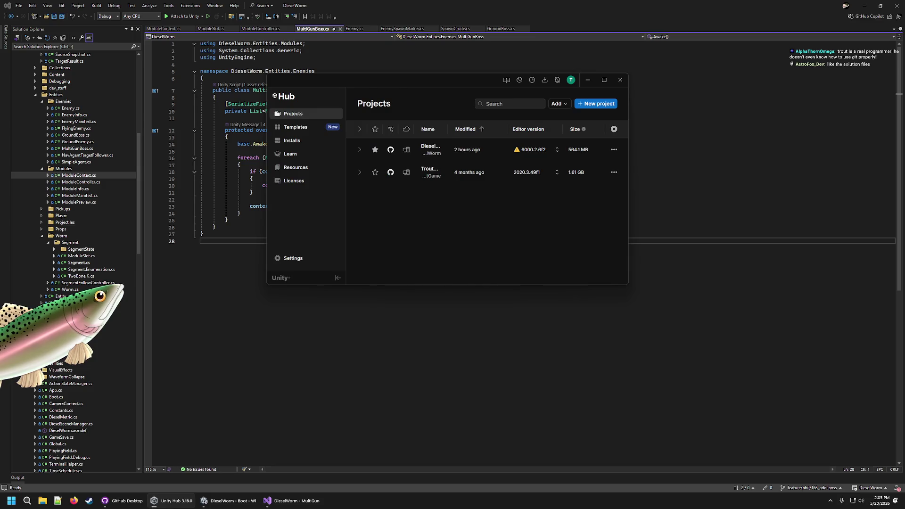
left_click(231, 500)
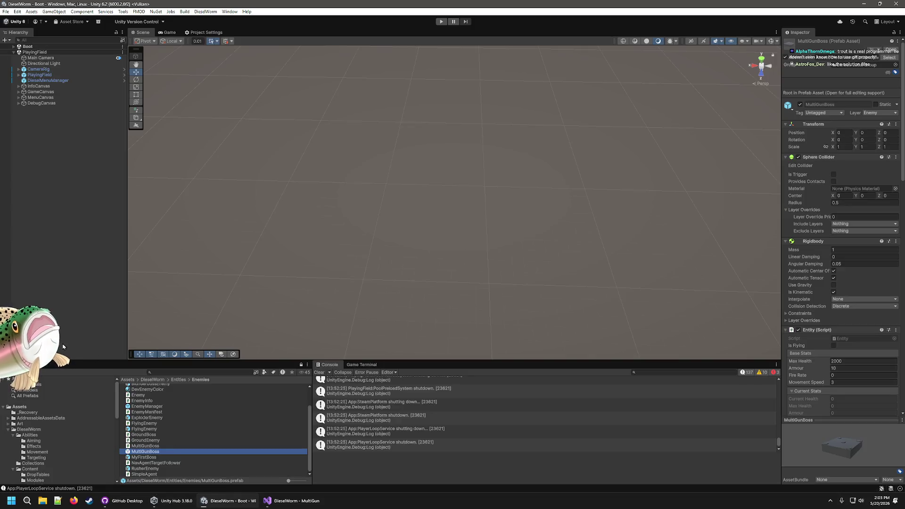
scroll(39, 452, "down", 3)
left_click(34, 450)
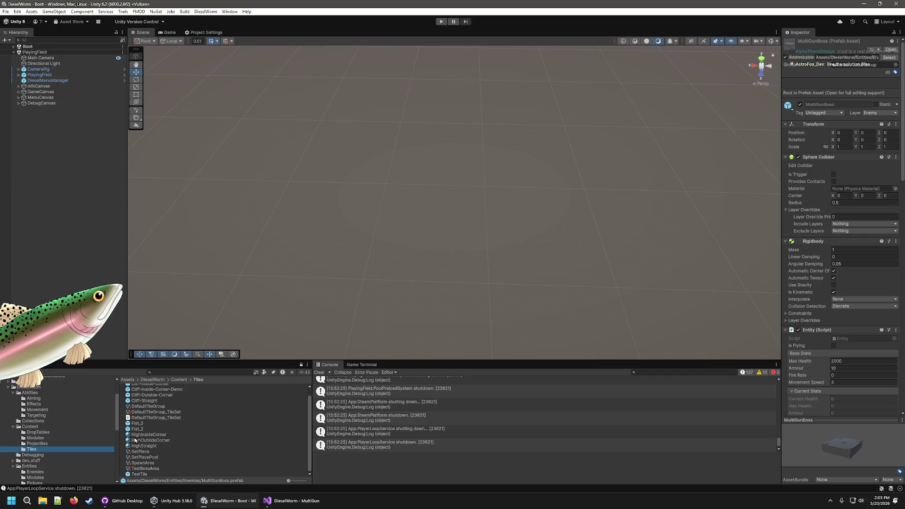
left_click(145, 469)
right_click(144, 474)
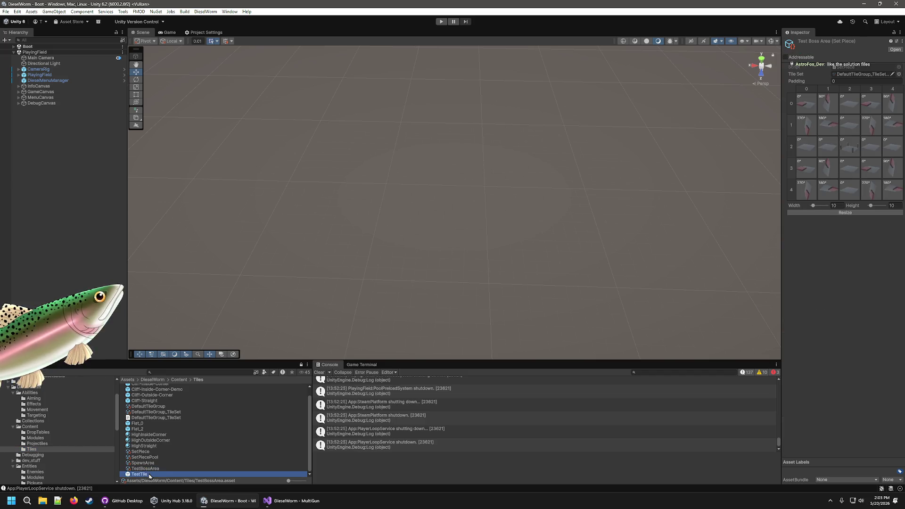
left_click(181, 309)
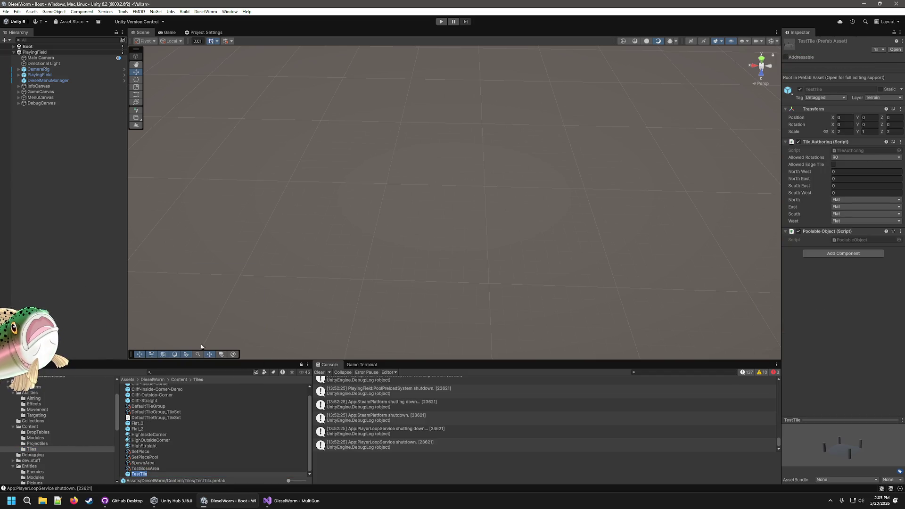
type("FirstBoss")
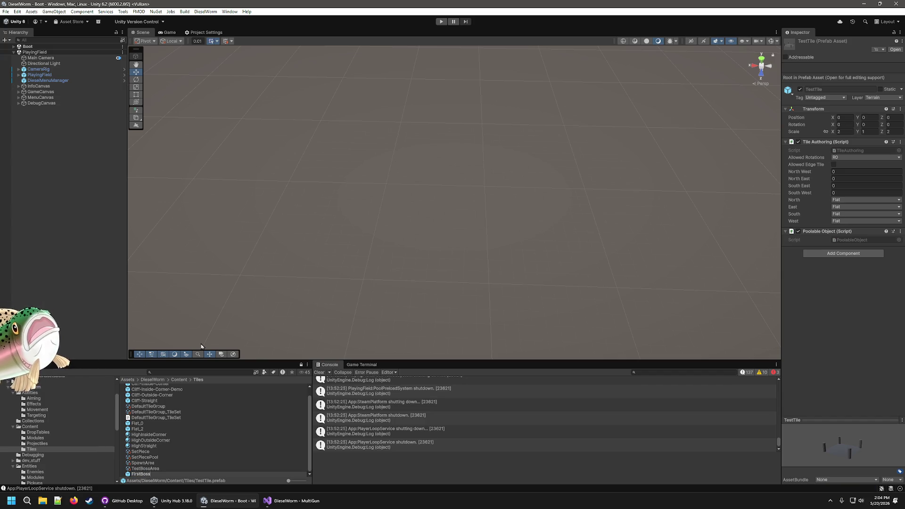
type("Tile")
key("Return")
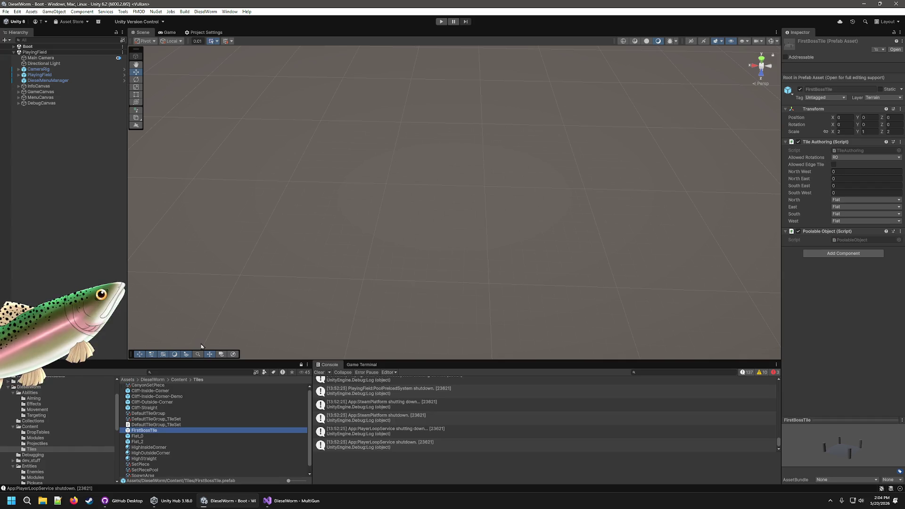
- Duplicate FirstBossTile, rename the copy MultiGunBossTile, and open it for editing
key("ctrl+d")
right_click(154, 436)
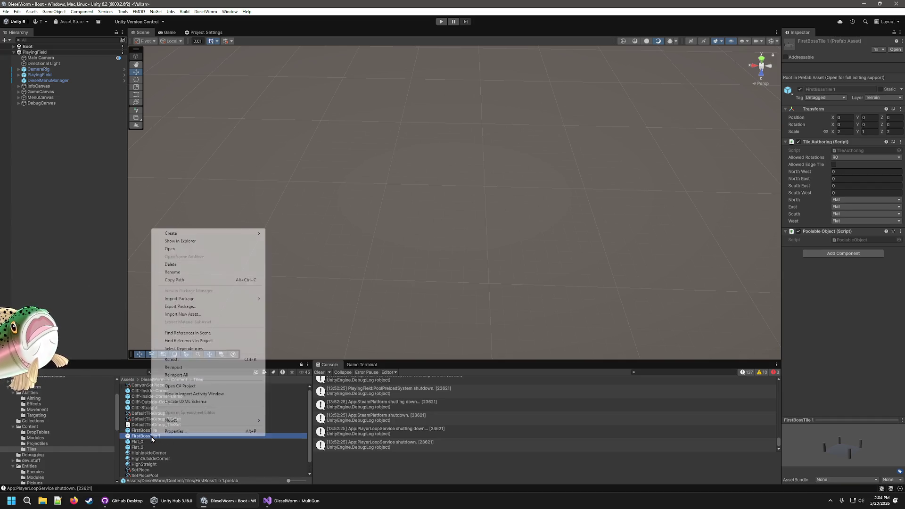
left_click(180, 272)
type("MultiGunBossTile")
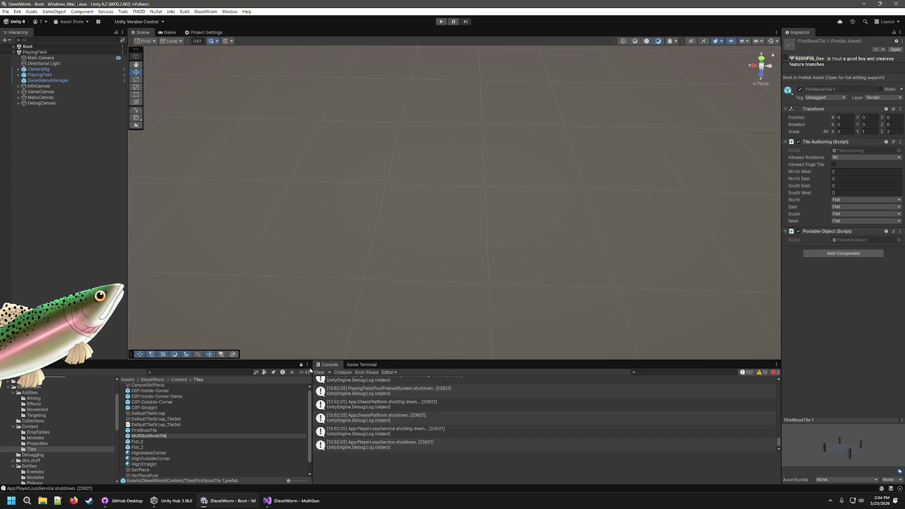
key("Return")
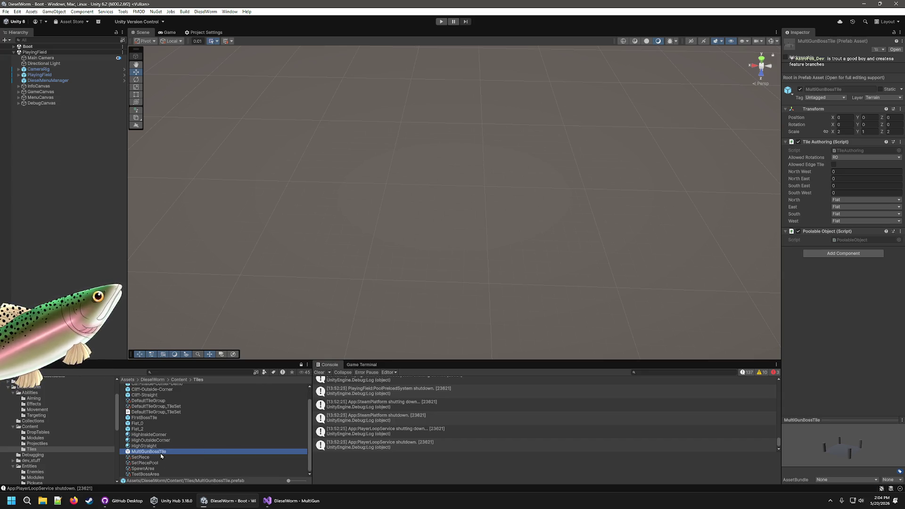
double_click(163, 451)
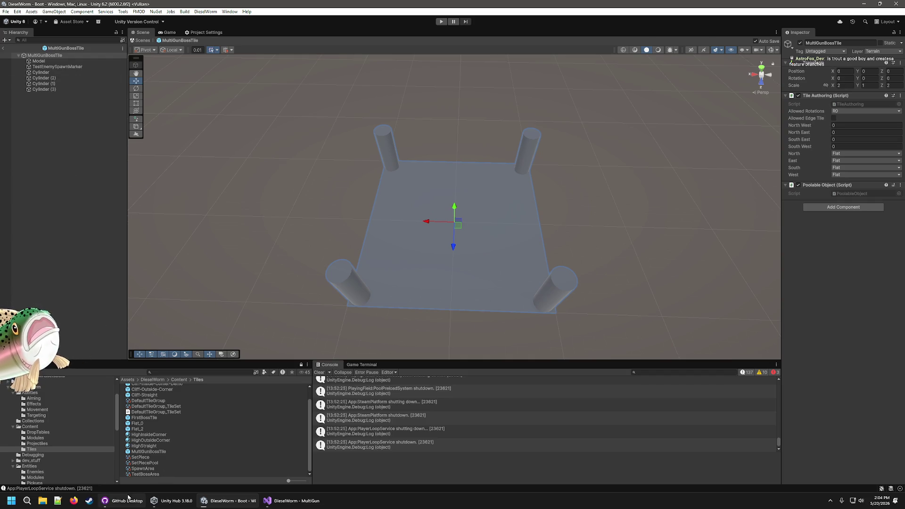
- Set the MultiGunBossTile's TestEnemySpawnMarker Name to MultiGunBoss
left_click(124, 501)
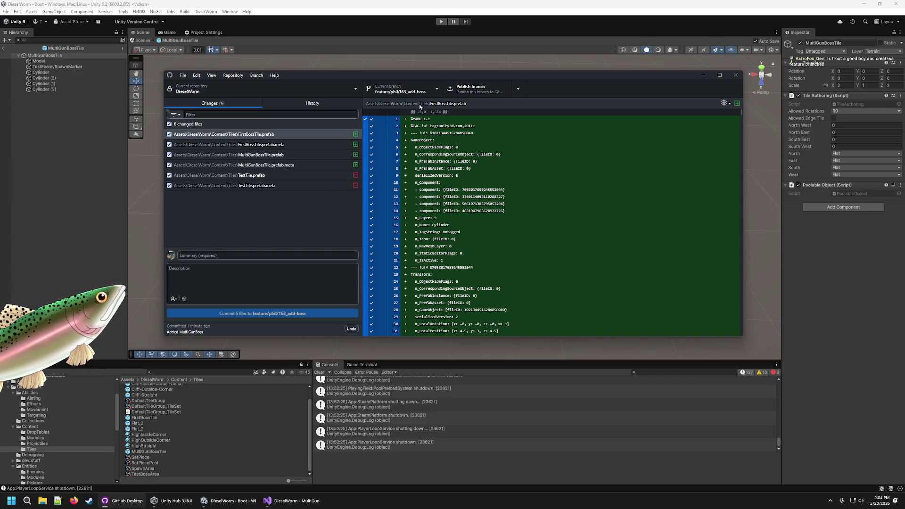
left_click(334, 9)
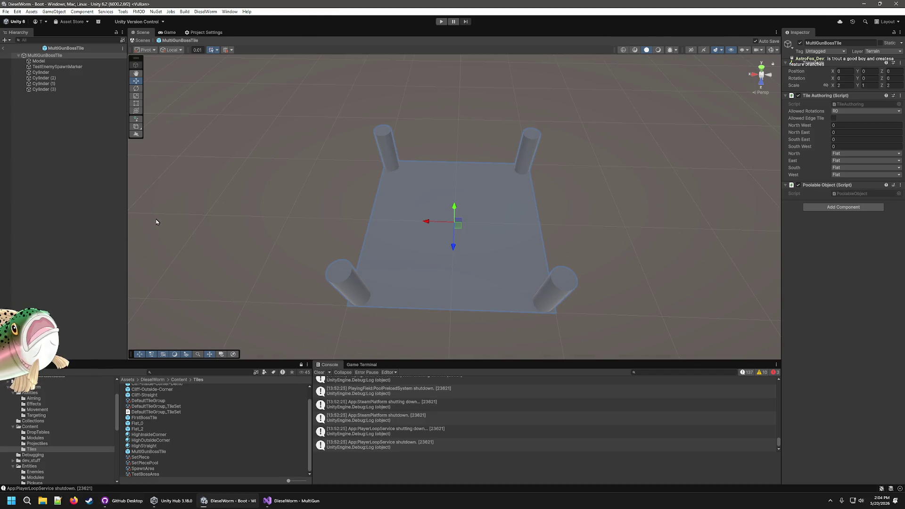
left_click(42, 72)
left_click(56, 66)
left_click(870, 112)
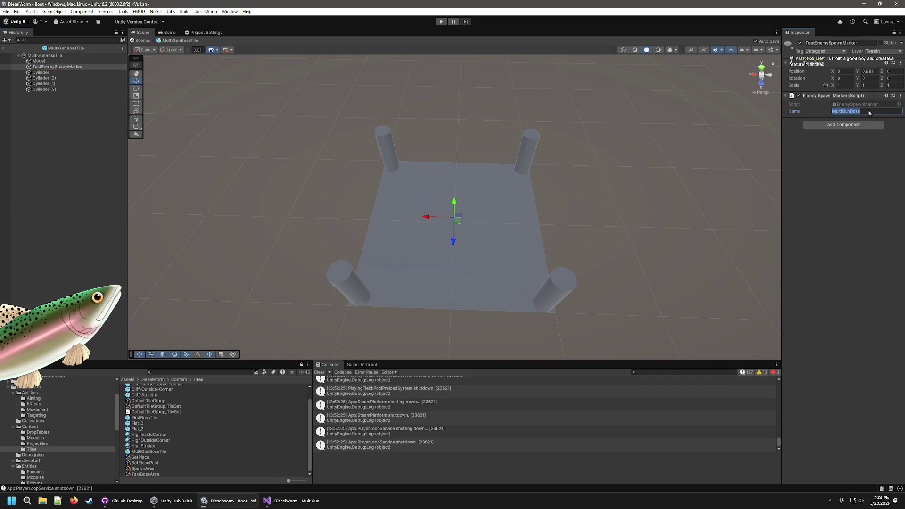
left_click(843, 248)
- Look over the HighStraight, MultiGunBossTile and FirstBossTile assets, then show the Content folder
left_click(147, 445)
left_click(150, 452)
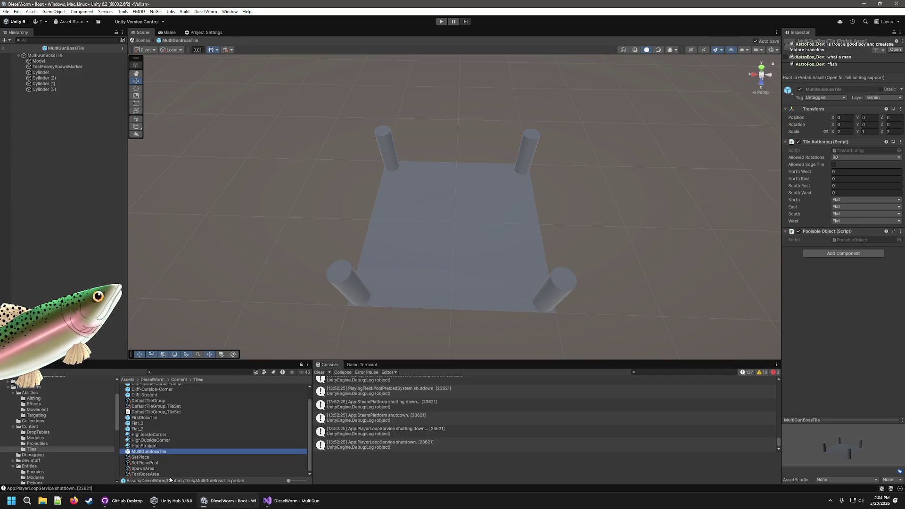
left_click(142, 419)
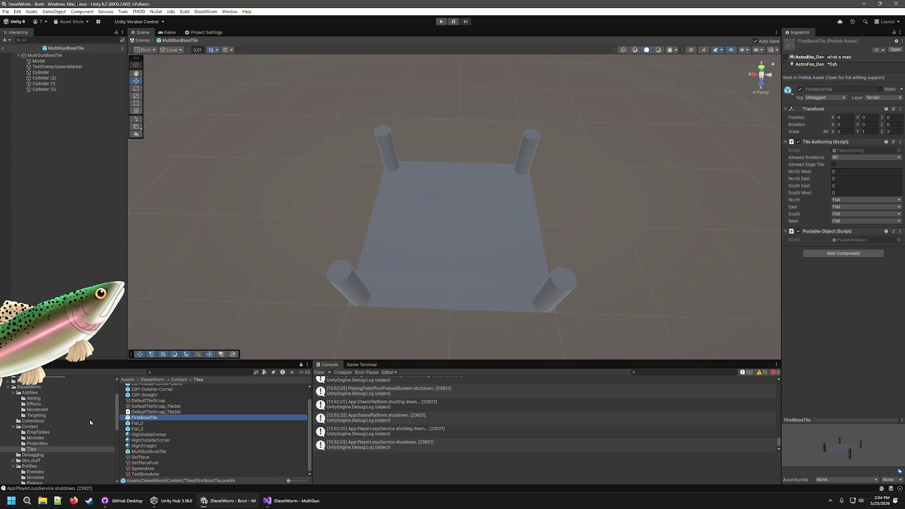
left_click(36, 438)
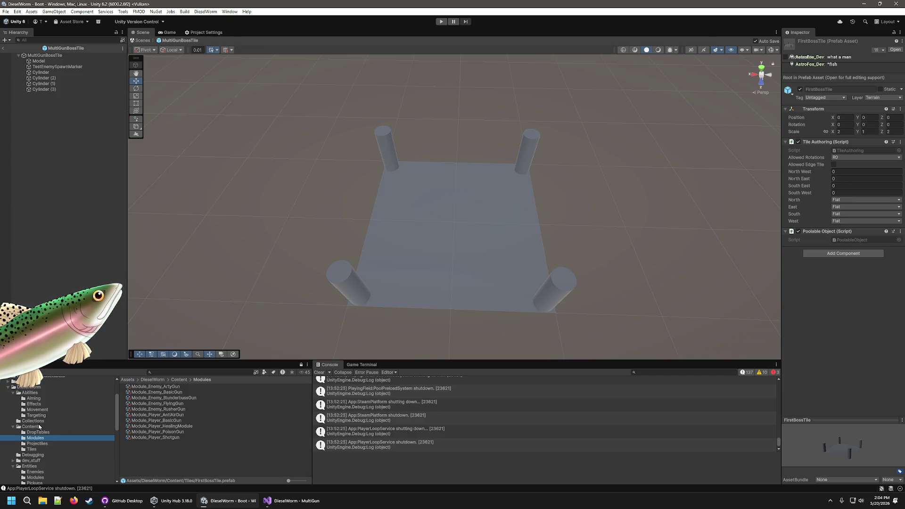
left_click(37, 427)
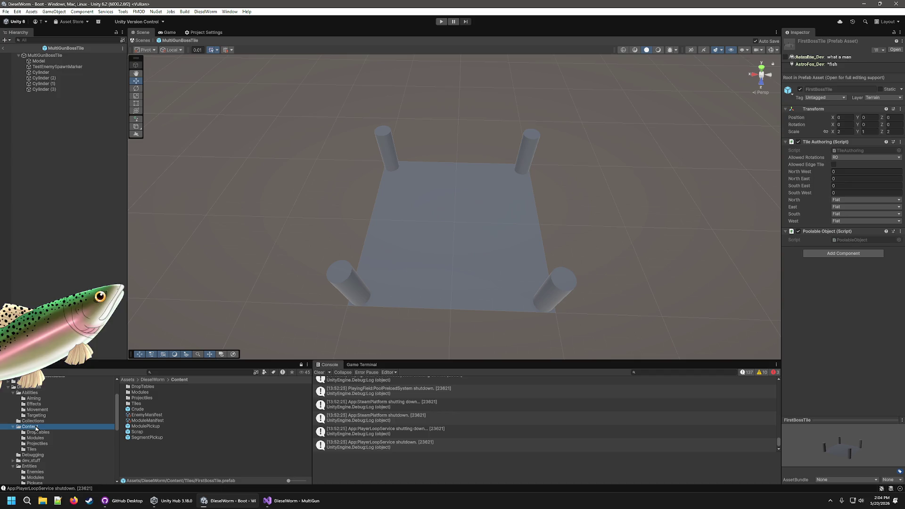
- Inspect the EnemyManifest's FirstBoss entry, then open FirstBossTile from the Tiles folder
left_click(158, 415)
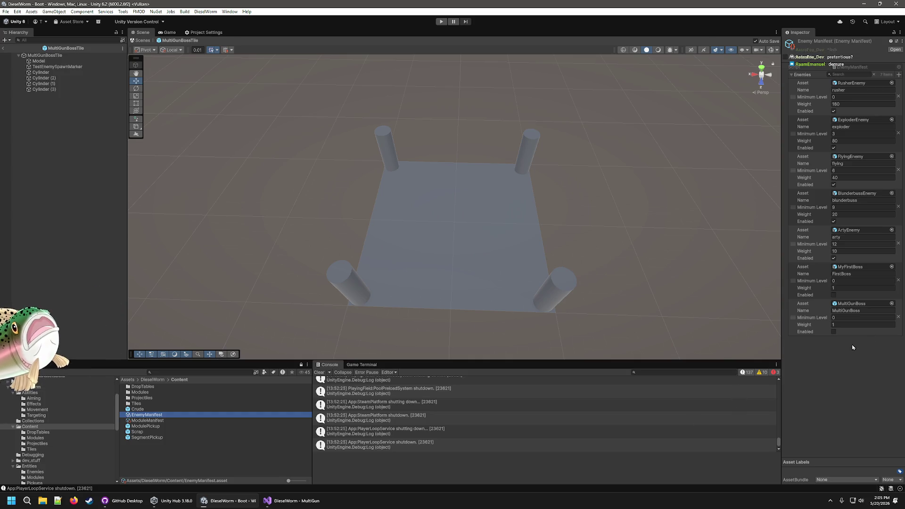
left_click(858, 274)
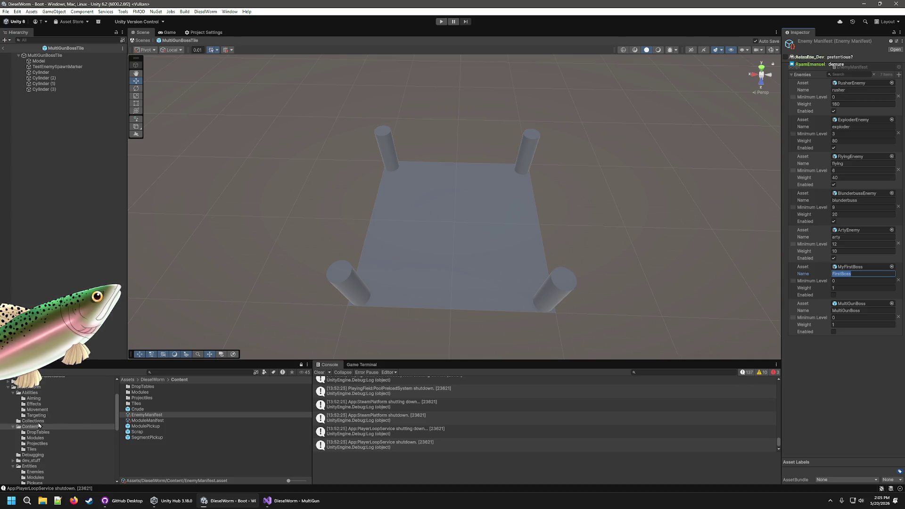
left_click(31, 449)
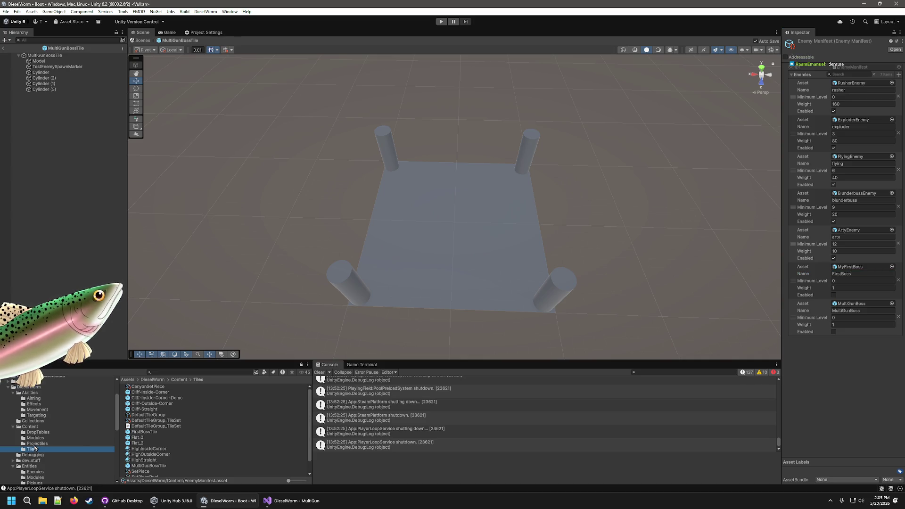
double_click(142, 431)
- Set FirstBossTile's TestEnemySpawnMarker Name to FirstBoss
left_click(57, 67)
left_click(866, 111)
type("FirstBoss")
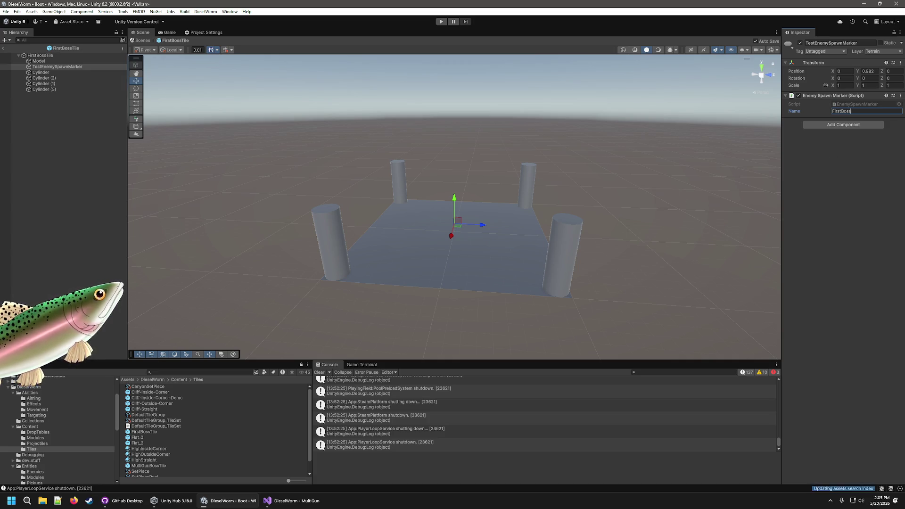
scroll(152, 465, "down", 2)
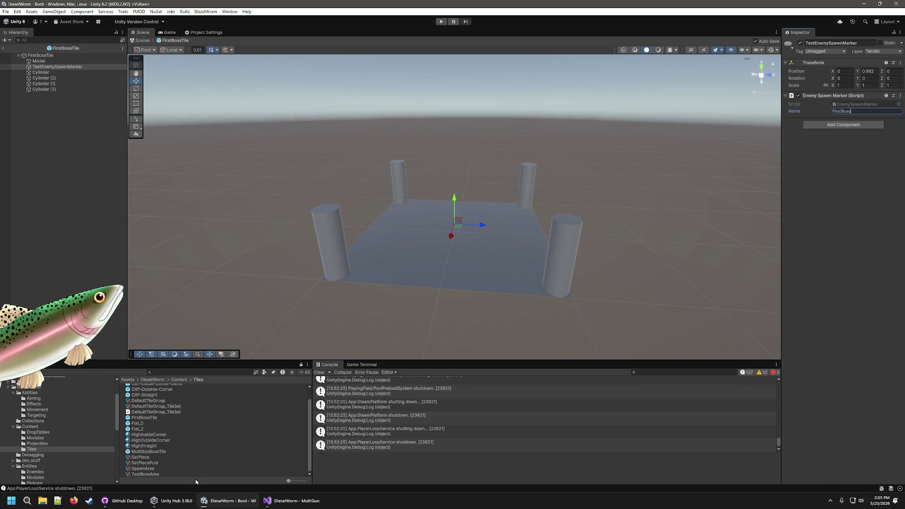
- Rename the TestBossArea set piece to MultiGunBossArea
right_click(150, 474)
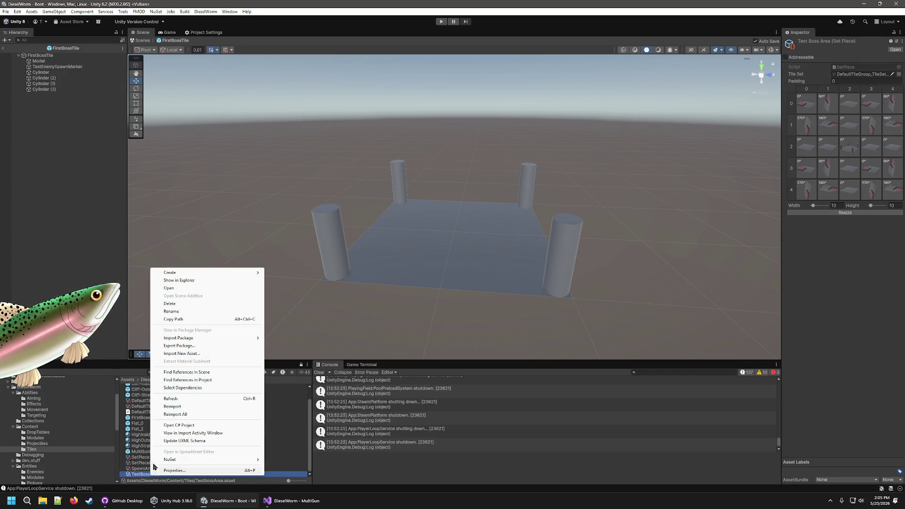
left_click(171, 311)
type("MultiGunBossAre")
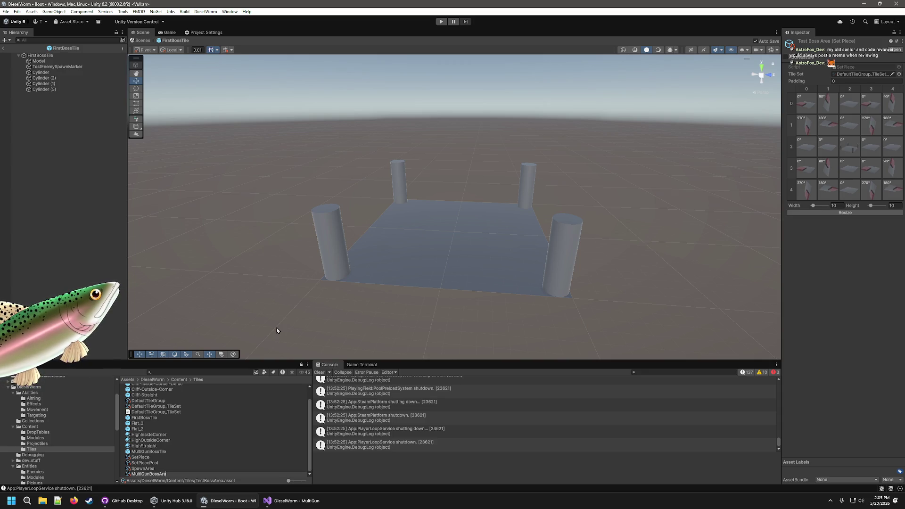
type("a")
key("Return")
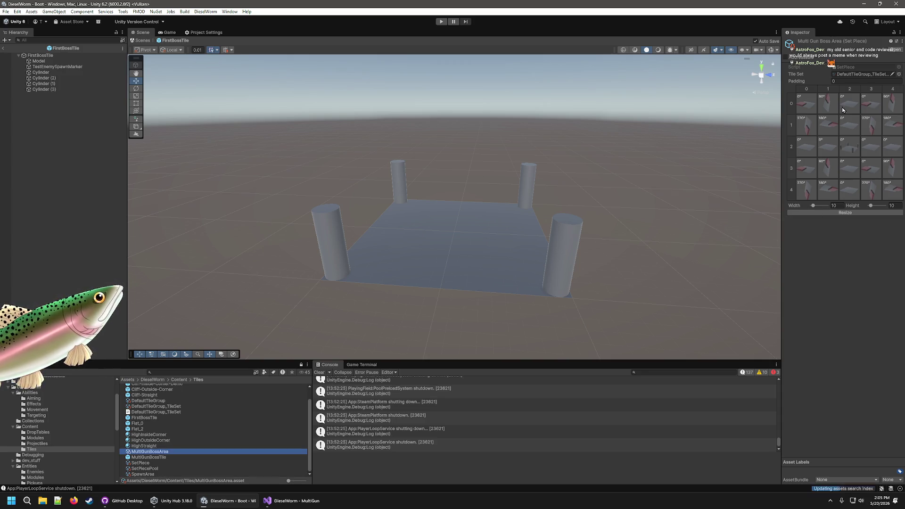
- Look at a grid cell's tile choices without changing them, then select DefaultTileGroup
left_click(849, 146)
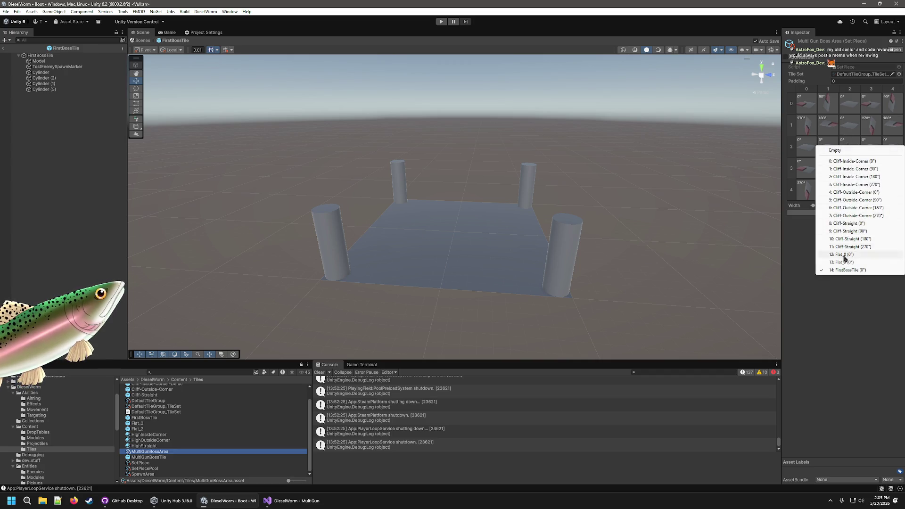
left_click(848, 304)
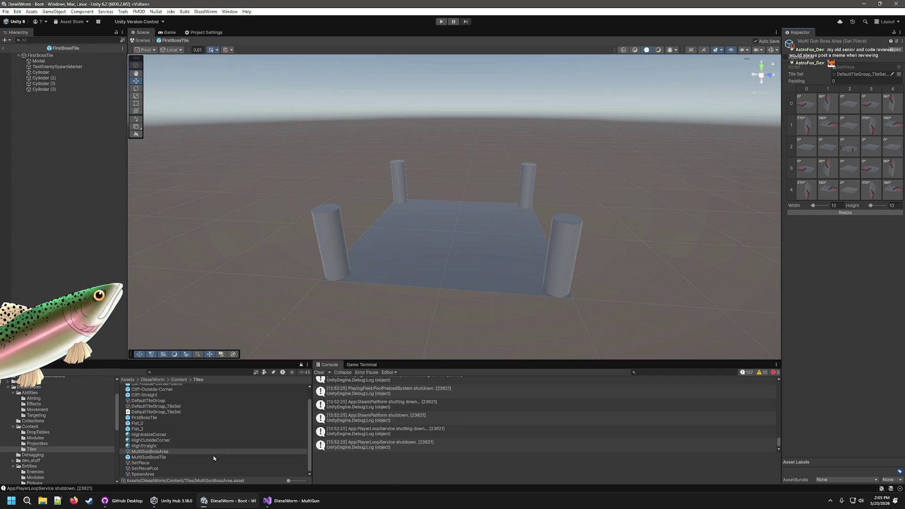
scroll(165, 443, "up", 2)
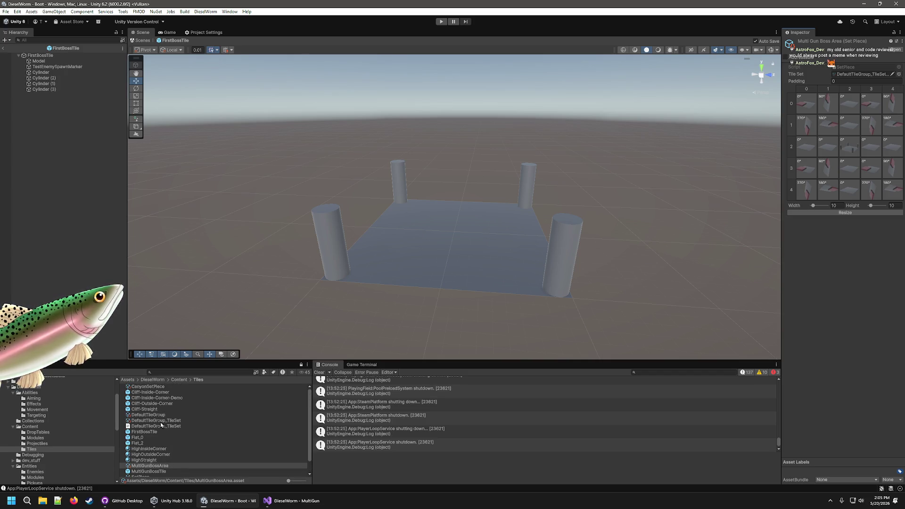
left_click(159, 415)
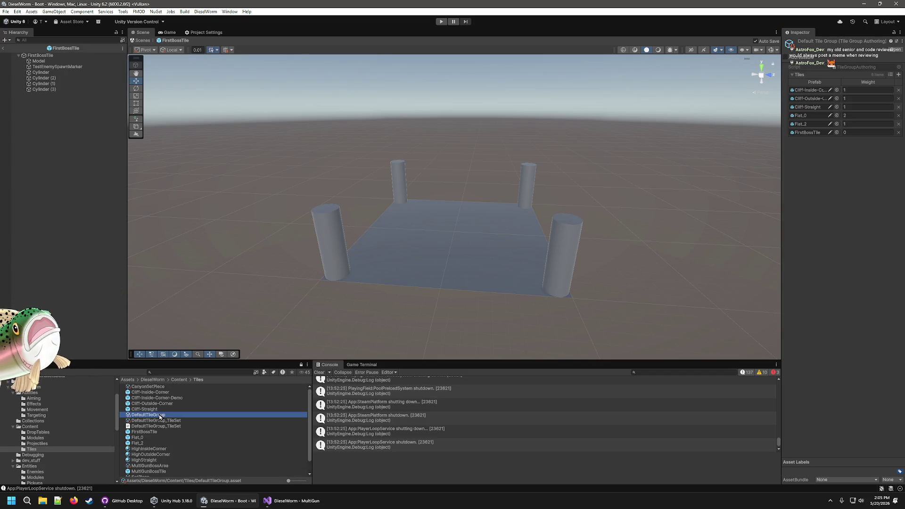
- Add a new DefaultTileGroup tile entry holding MultiGunBossTile
left_click(898, 74)
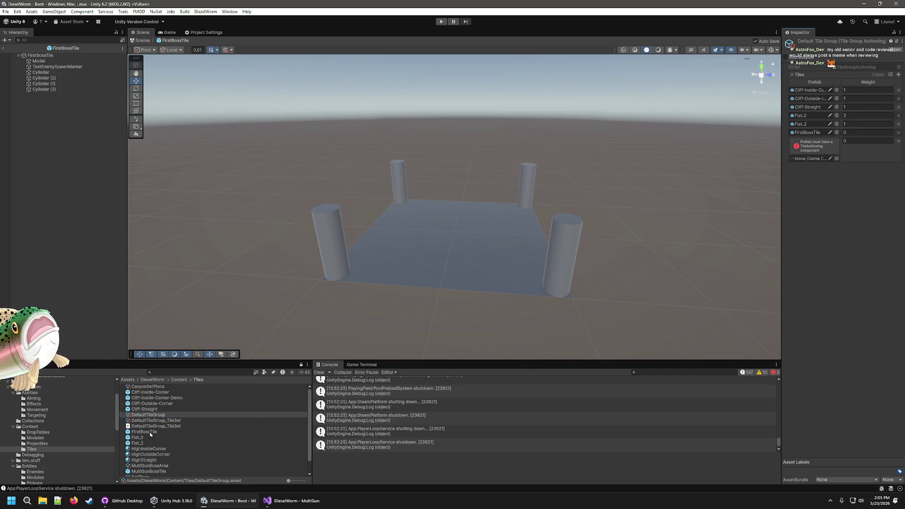
scroll(152, 458, "down", 1)
mouse_move(154, 457)
left_mouse_down()
mouse_move(277, 430)
mouse_move(801, 142)
mouse_move(824, 163)
left_mouse_up()
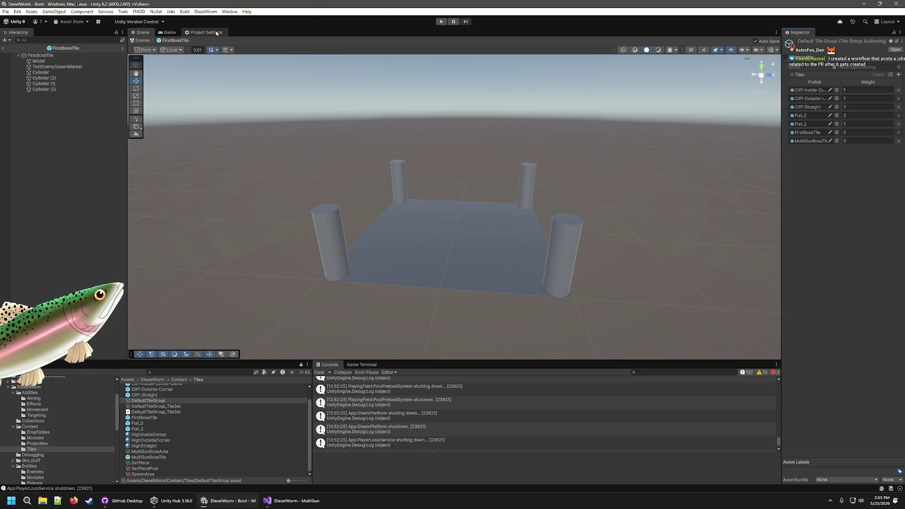
- Run DieselWorm > Compile Tile Sets
left_click(205, 11)
left_click(229, 11)
left_click(205, 11)
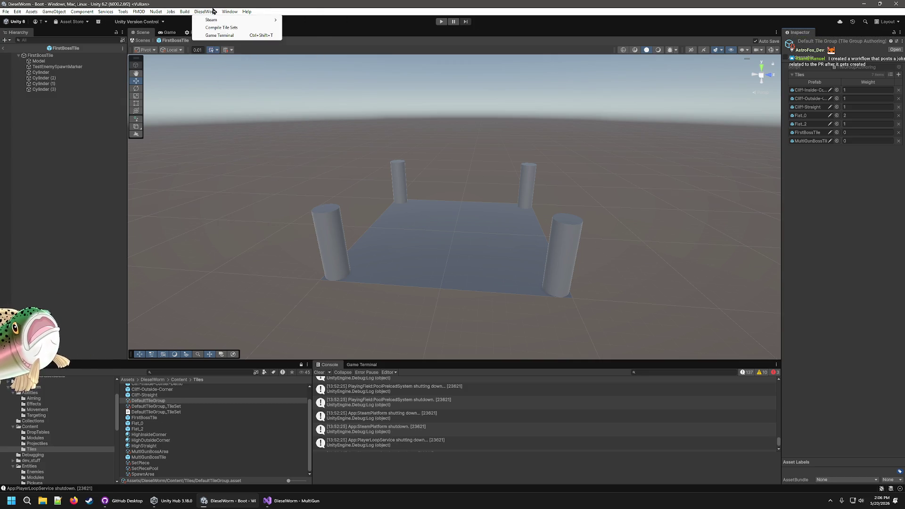
left_click(220, 28)
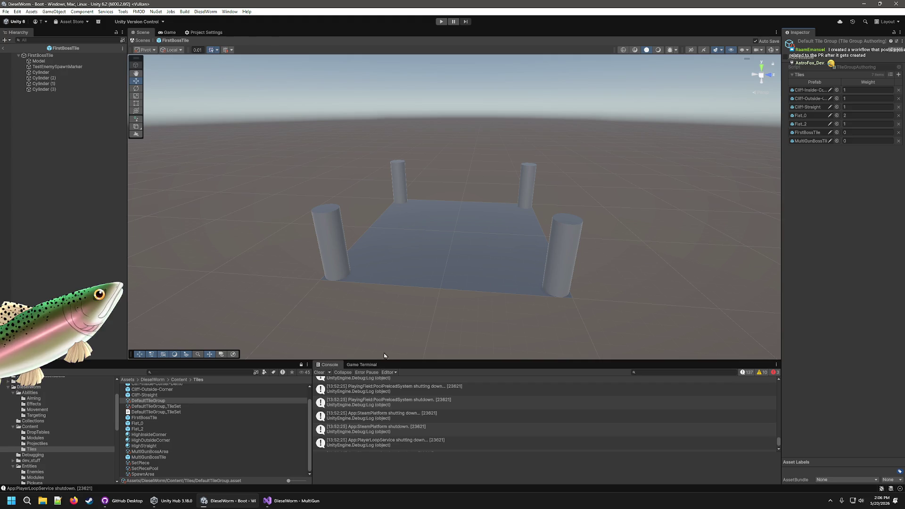
scroll(465, 439, "down", 1)
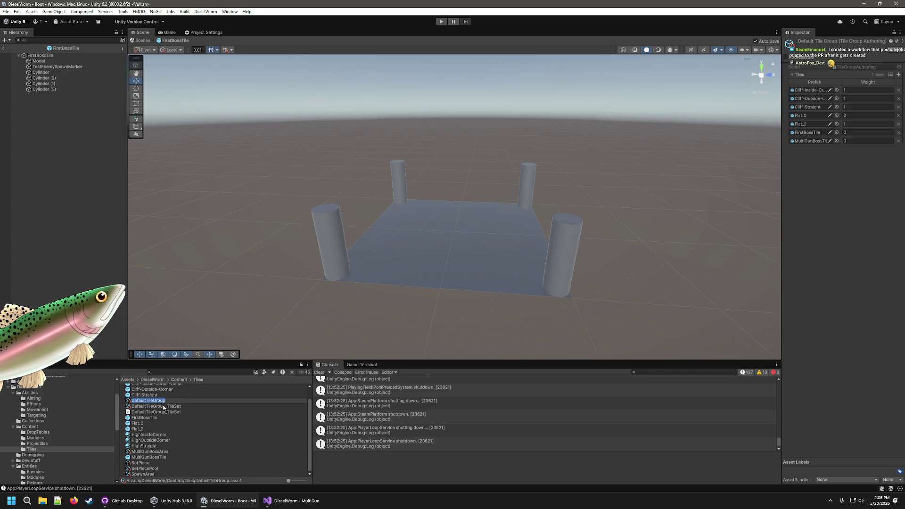
scroll(165, 408, "up", 1)
- Inspect DefaultTileGroup_TileSet, its Flat_0 prefab, and MultiGunBossTile's tile authoring settings
left_click(167, 420)
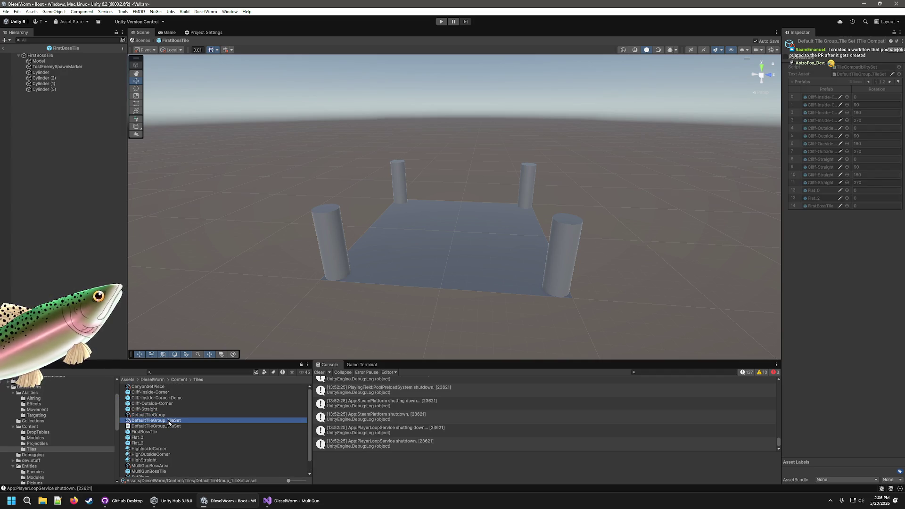
left_click(890, 83)
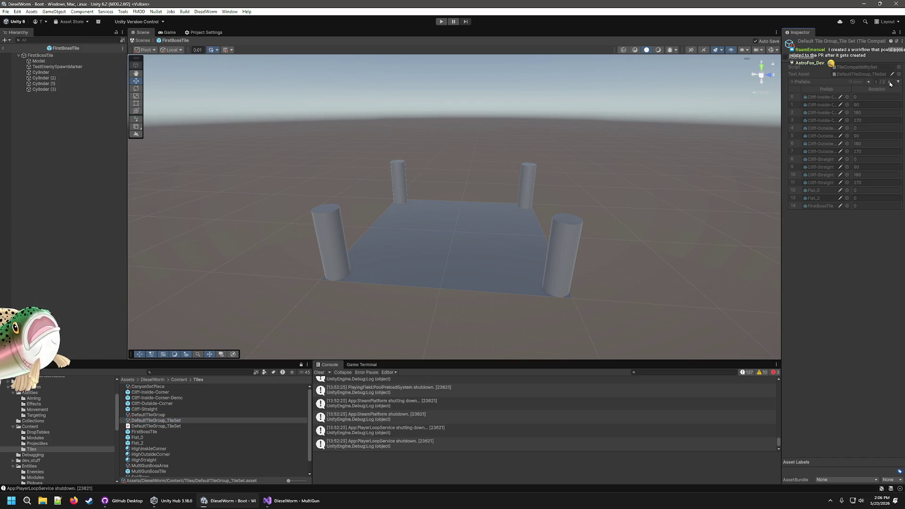
left_click(840, 191)
scroll(454, 224, "down", 5)
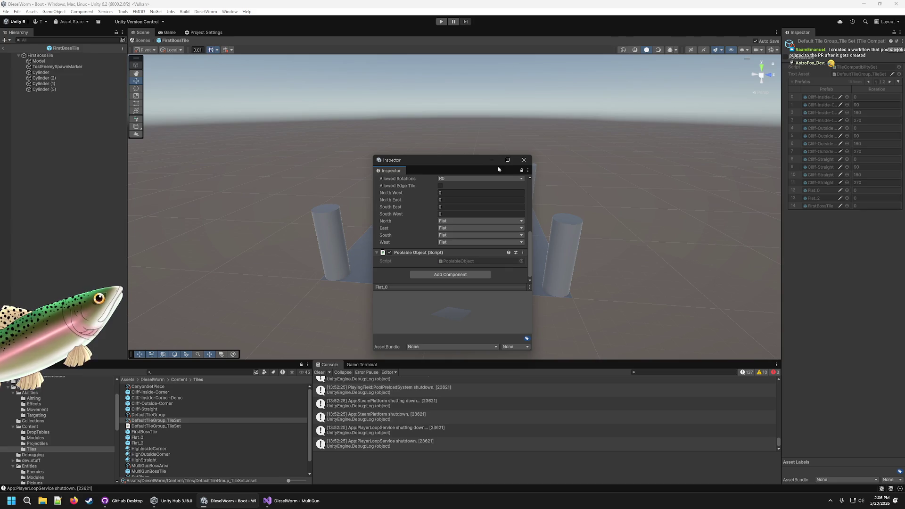
left_click(524, 160)
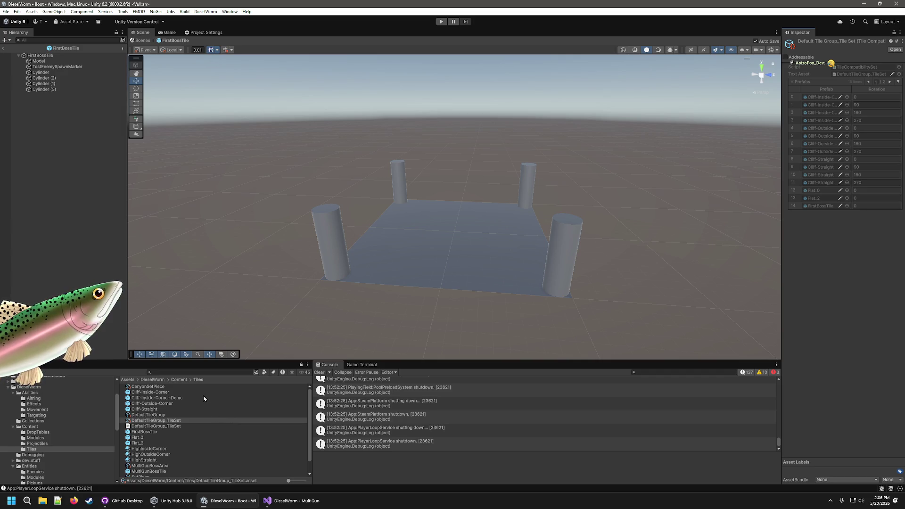
scroll(188, 441, "down", 1)
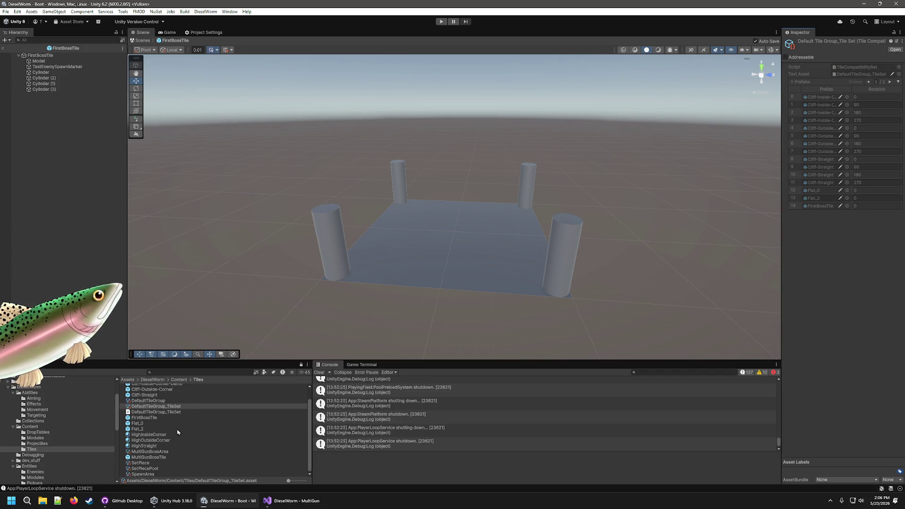
left_click(151, 457)
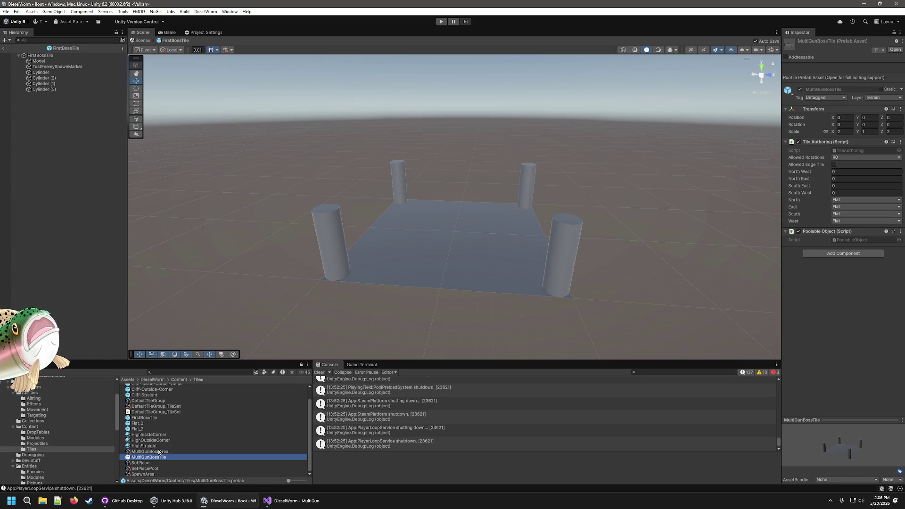
- Set MultiGunBossArea's centre cell (row 2, column 2) to MultiGunBossTile and duplicate the set piece with Ctrl+D
left_click(162, 418)
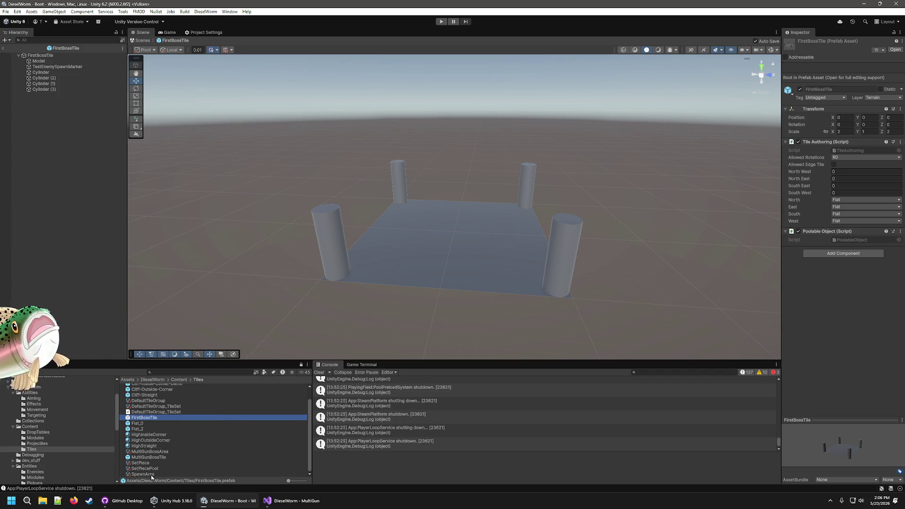
left_click(163, 458)
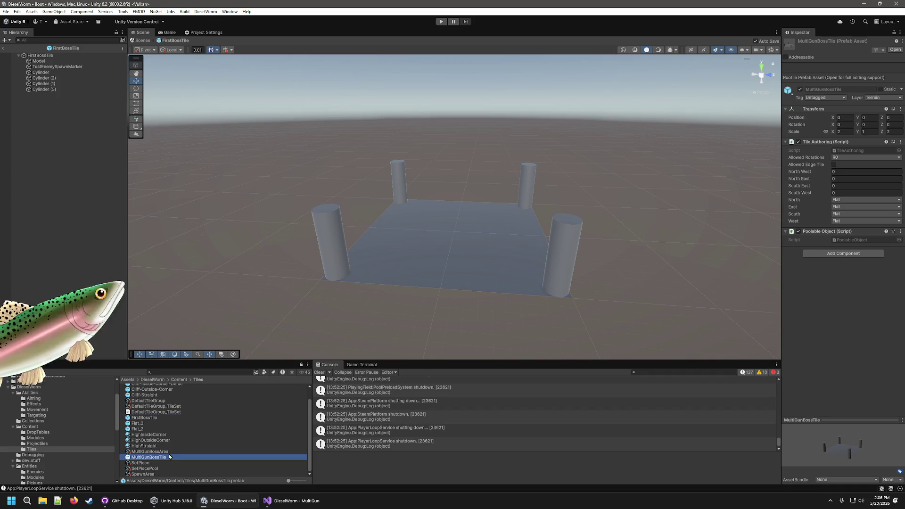
left_click(169, 454)
left_click(847, 146)
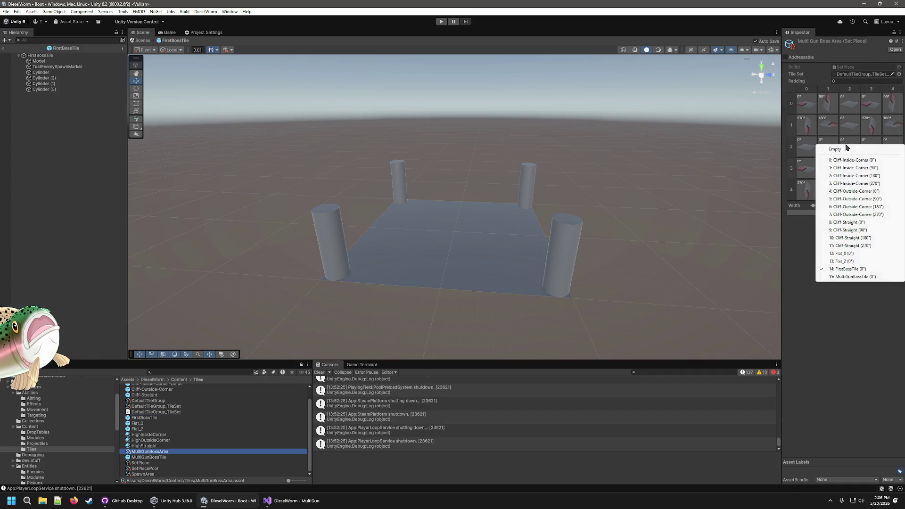
left_click(851, 277)
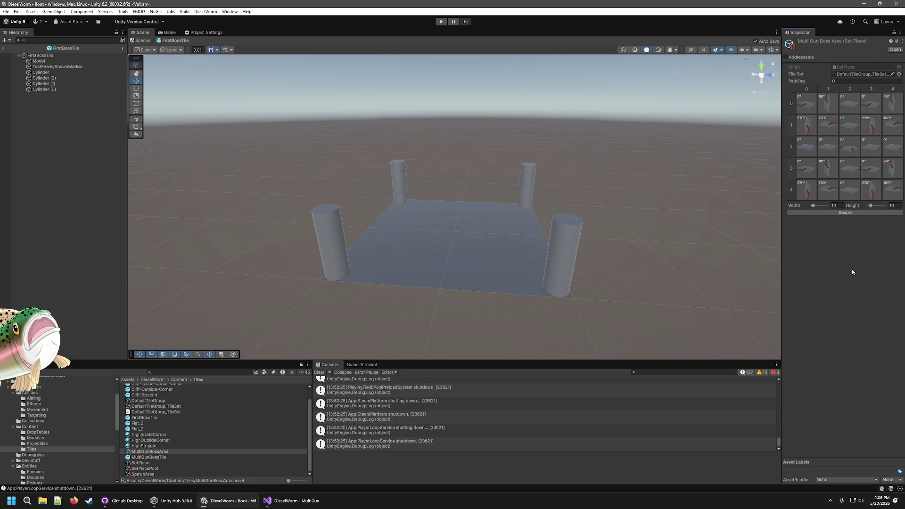
left_click(129, 452)
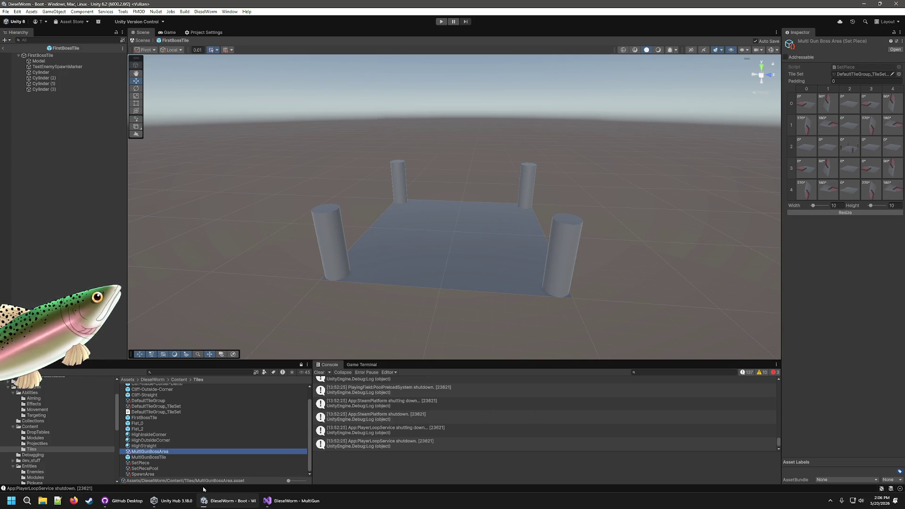
key("ctrl+d")
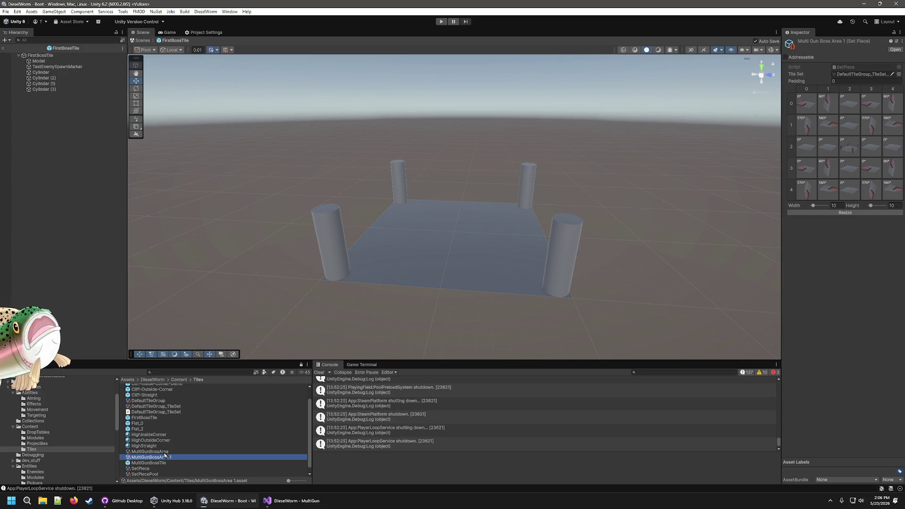
- Rename the duplicated set piece to FirstBossArea
right_click(158, 458)
left_click(202, 292)
type("FirstBossAre")
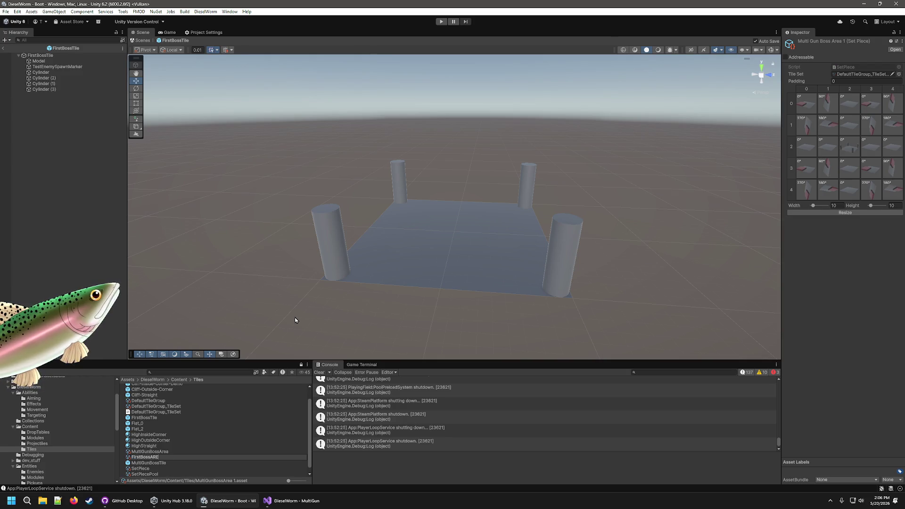
type("a")
key("Return")
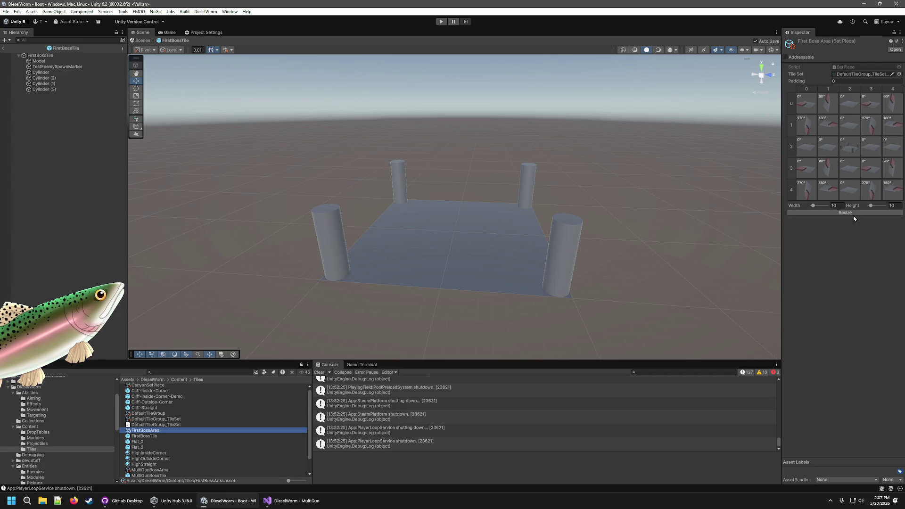
- Put FirstBossTile in FirstBossArea's centre cell and return to the PlayingField scene
left_click(848, 149)
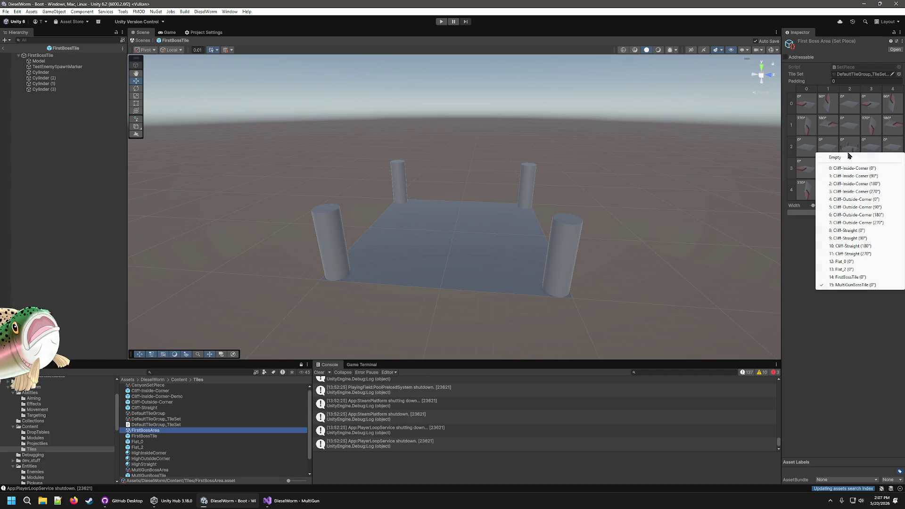
left_click(839, 278)
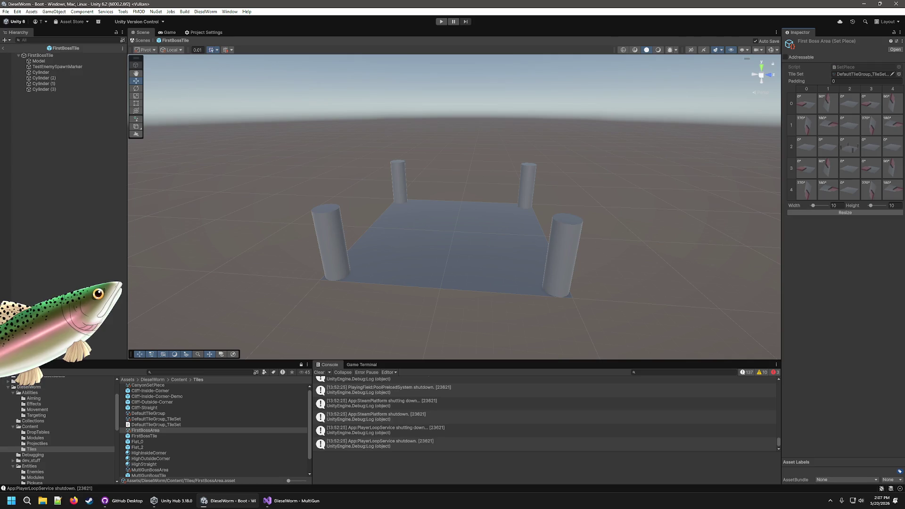
scroll(55, 440, "up", 3)
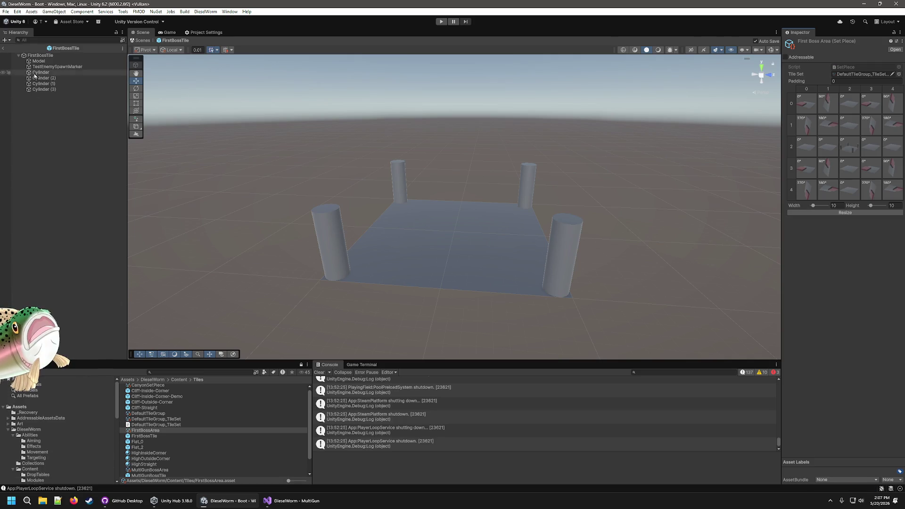
left_click(6, 49)
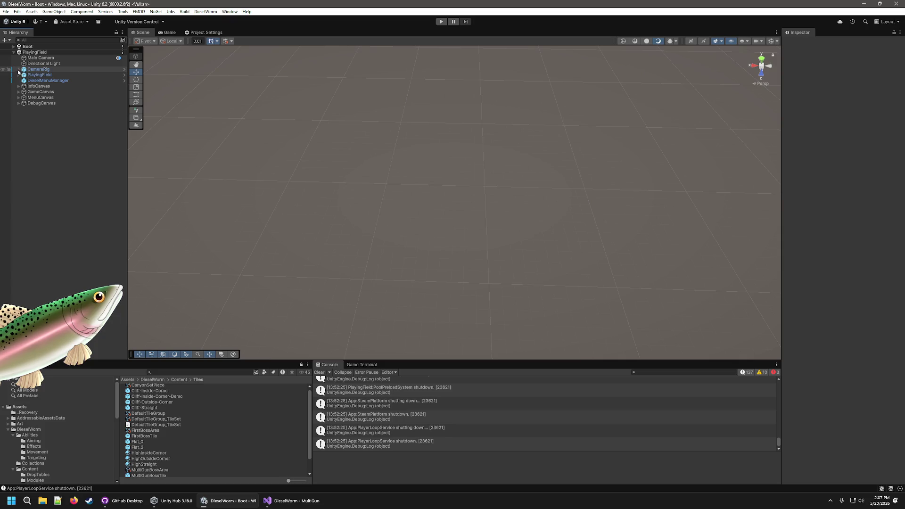
- Select World and remove the Top Right and Bottom Left critical set piece entries
left_click(18, 75)
left_click(41, 166)
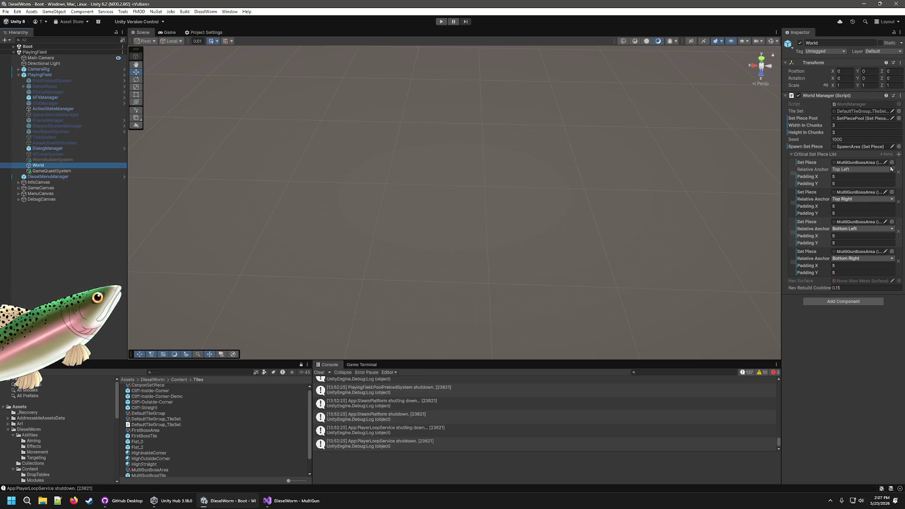
left_click(899, 202)
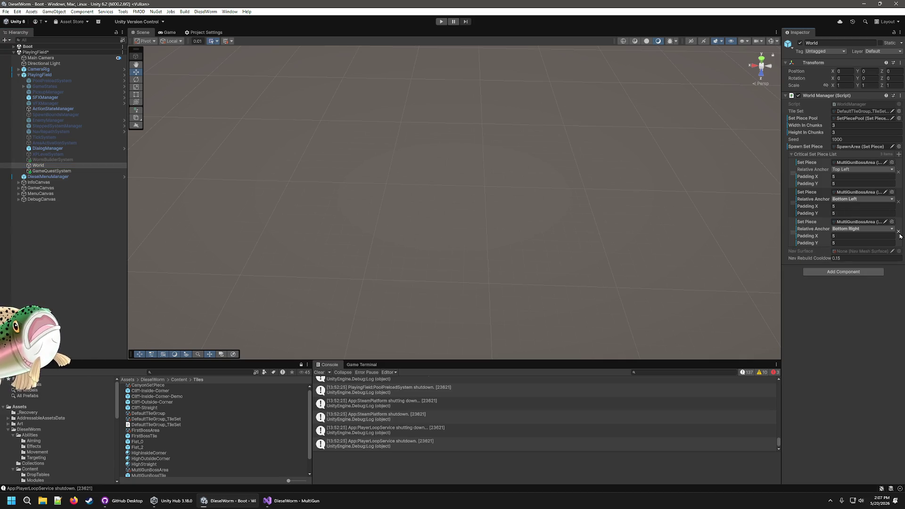
left_click(898, 202)
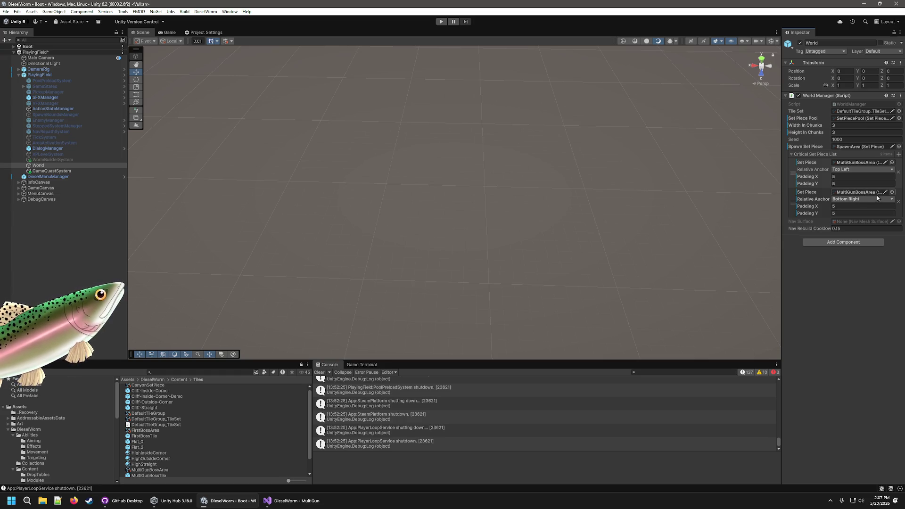
- Set the second critical set piece to FirstBossArea and start the game in play mode
left_click(891, 192)
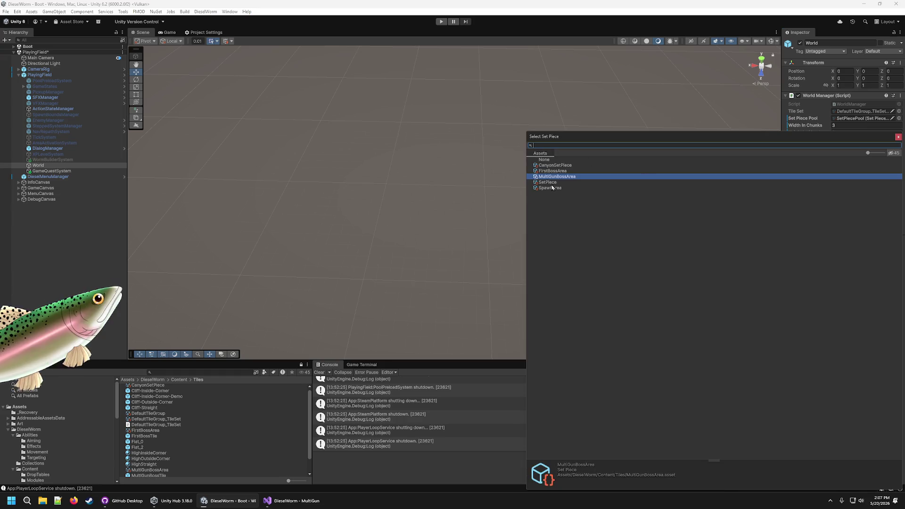
left_click(562, 171)
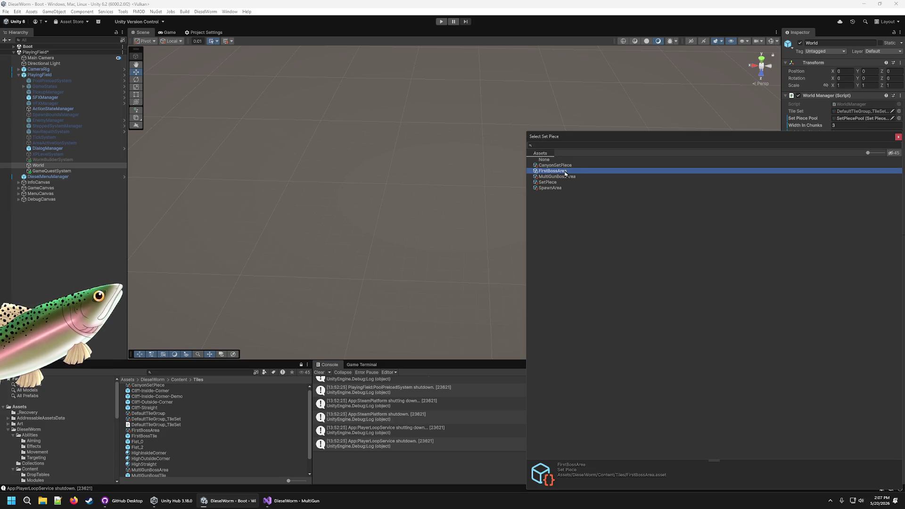
double_click(565, 171)
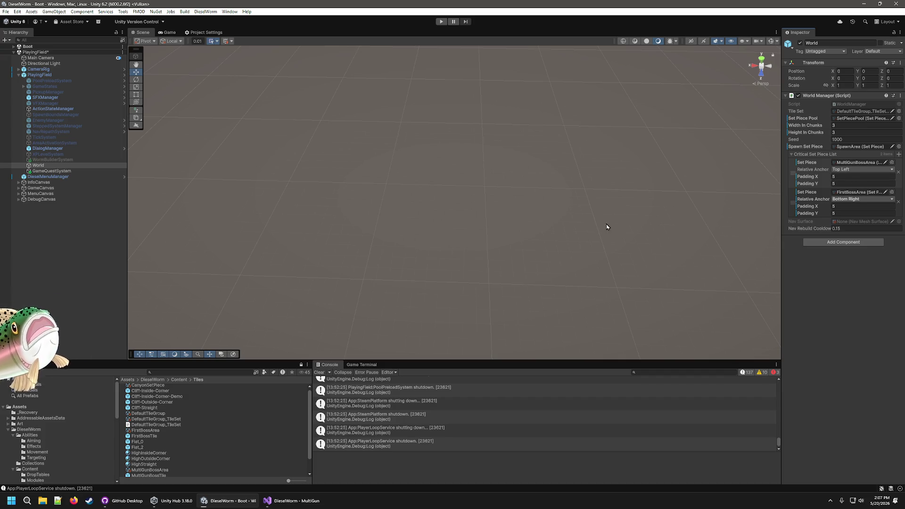
key("ctrl+p")
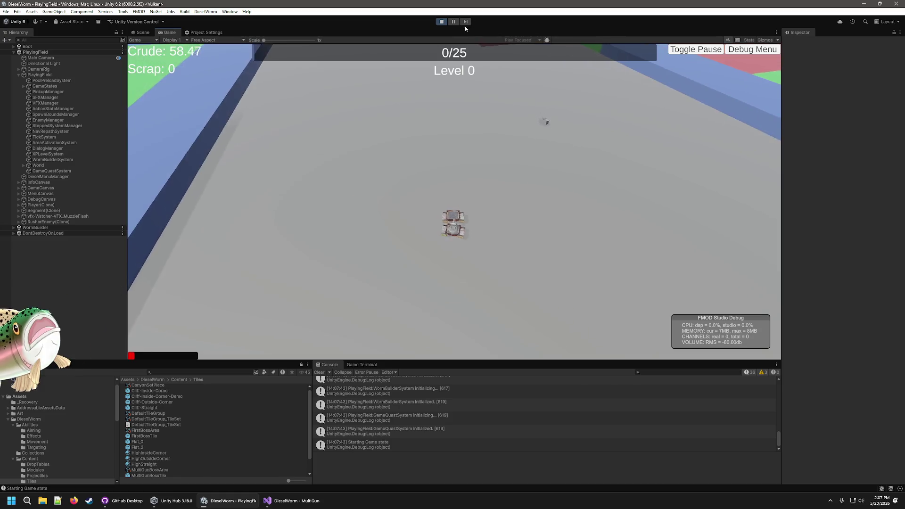
- Add 100 scrap from the Debug Menu and take the middle and shotgun level-up upgrades
left_click(452, 25)
key("ctrl+shift+p")
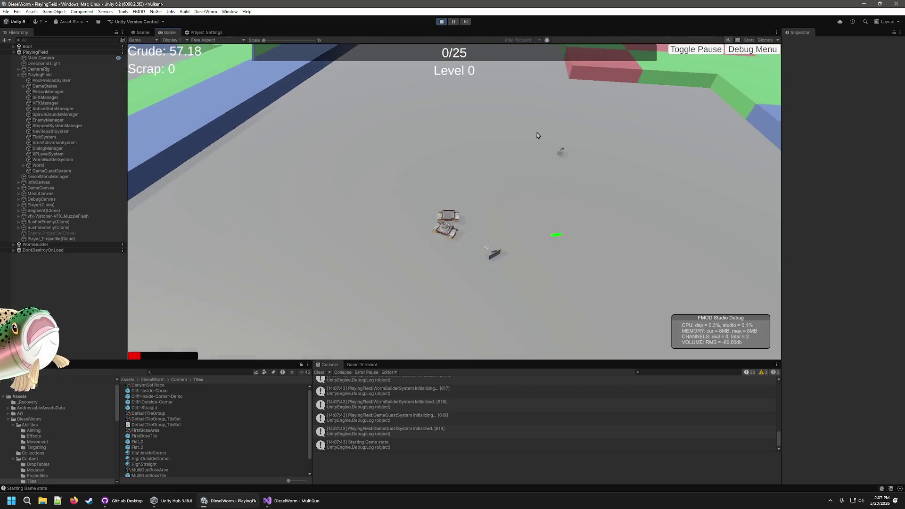
left_click(756, 52)
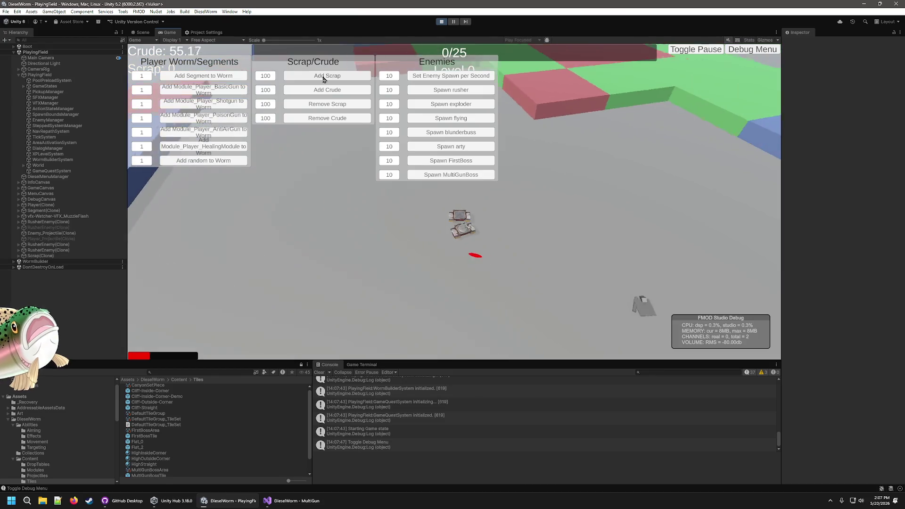
left_click(339, 77)
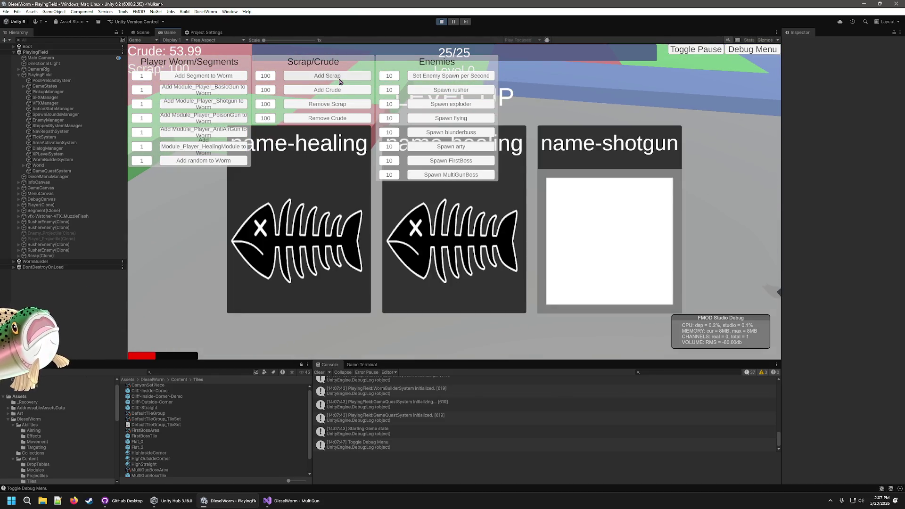
left_click(476, 233)
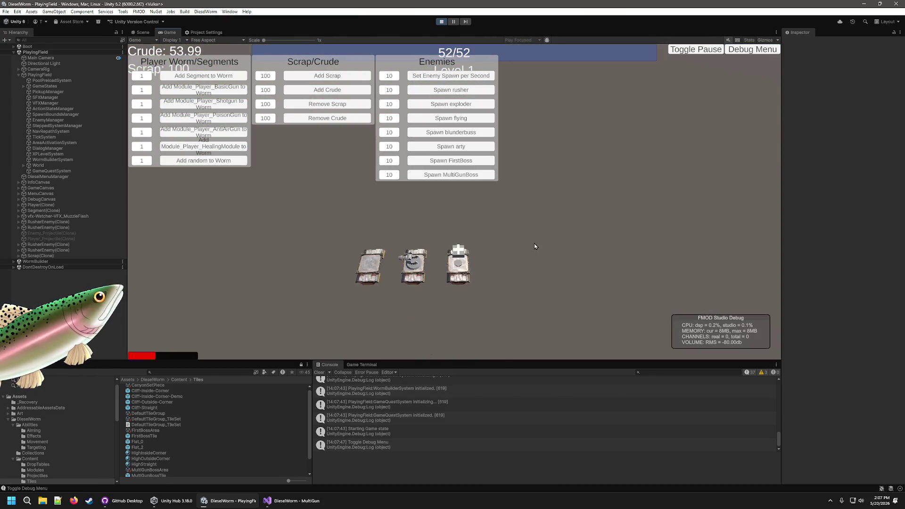
left_click(316, 261)
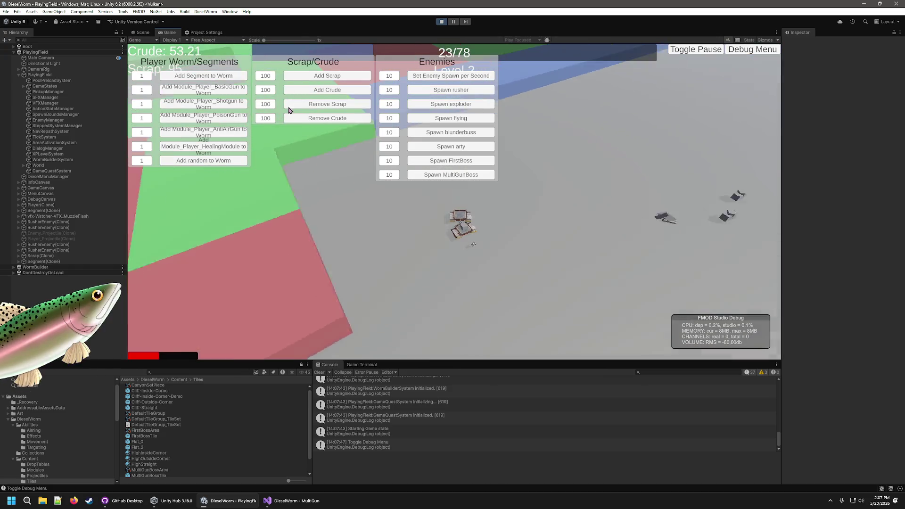
- Add crude four times, about 400, then close the Debug Menu
left_click(327, 90)
left_click(327, 89)
left_click(327, 90)
left_click(327, 90)
left_click(327, 89)
left_click(327, 90)
left_click(327, 90)
left_click(327, 89)
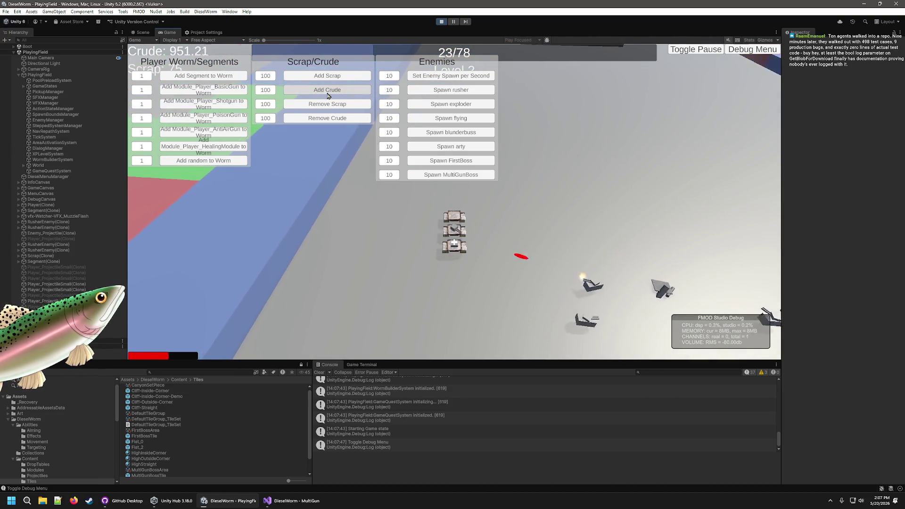
left_click(327, 89)
left_click(762, 47)
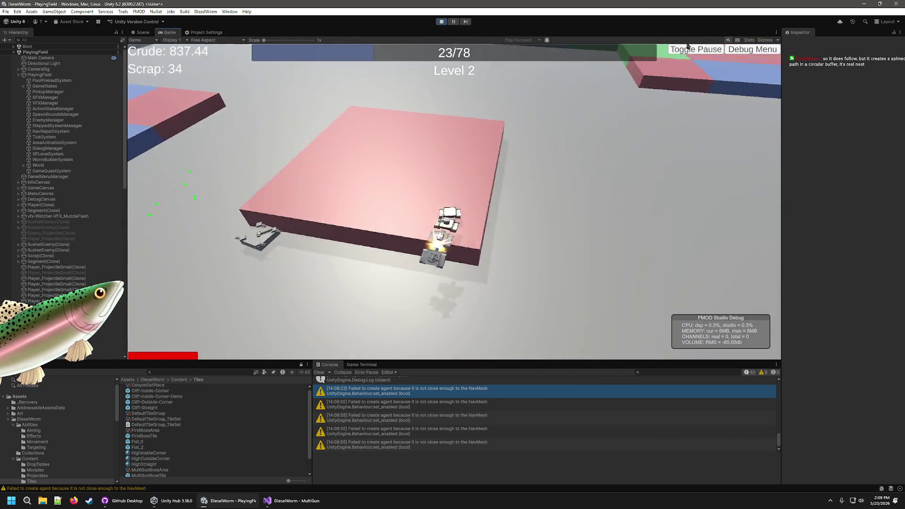
- Open the in-game Debug Menu after steering the worm toward the pink platform
left_click(752, 49)
- Add scrap for three level-ups, choosing healing, the middle basic-gun upgrade and the shotgun
left_click(347, 75)
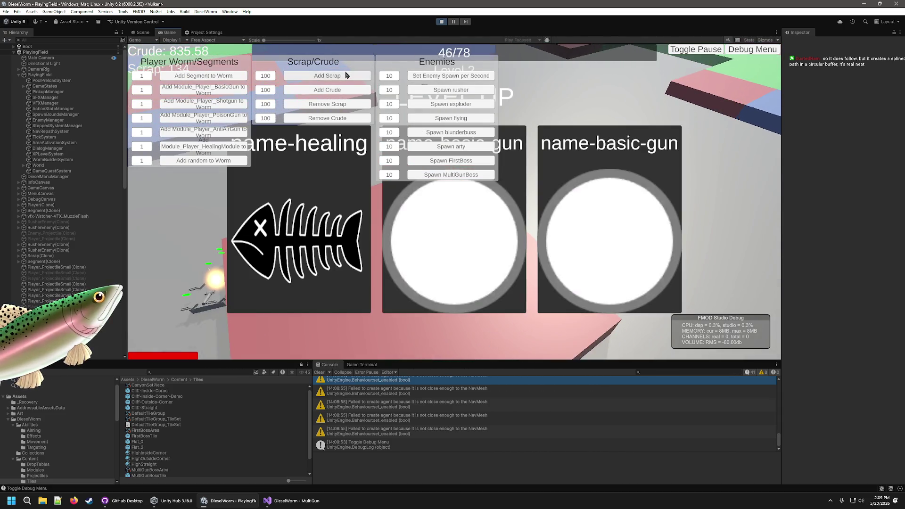
left_click(362, 239)
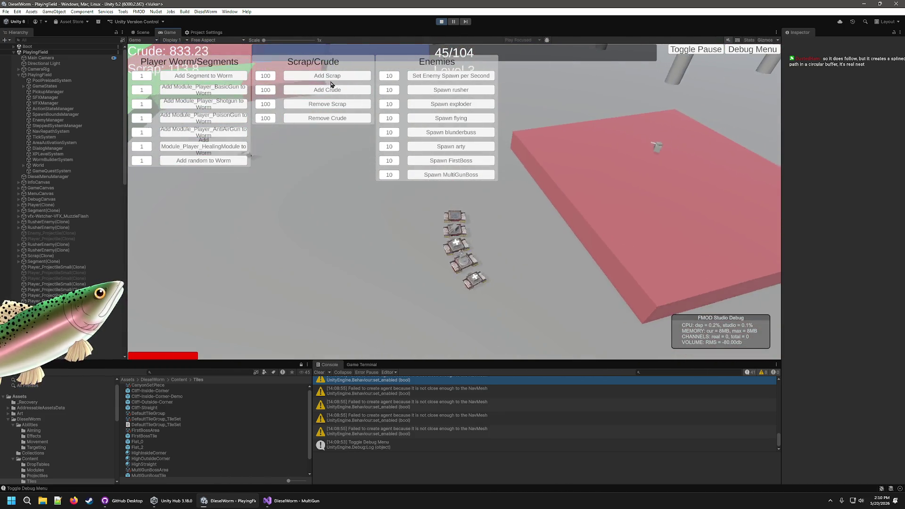
left_click(337, 78)
left_click(450, 256)
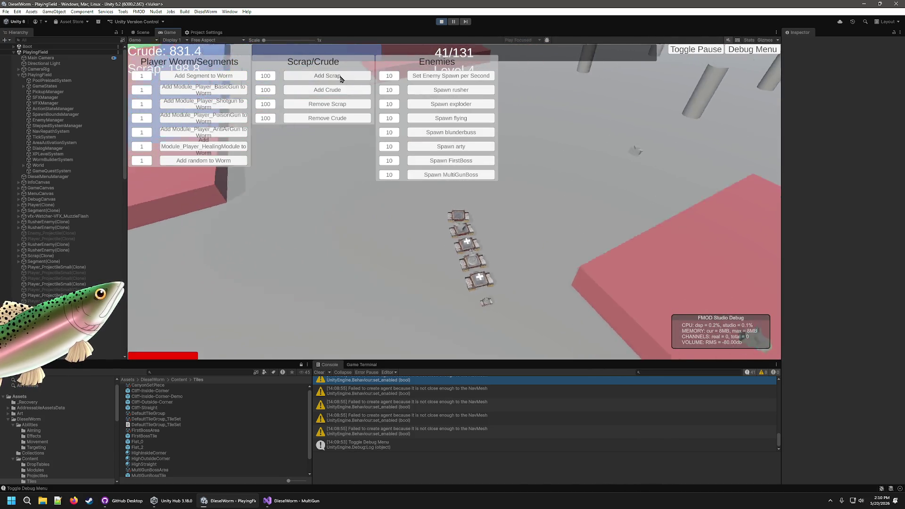
left_click(340, 76)
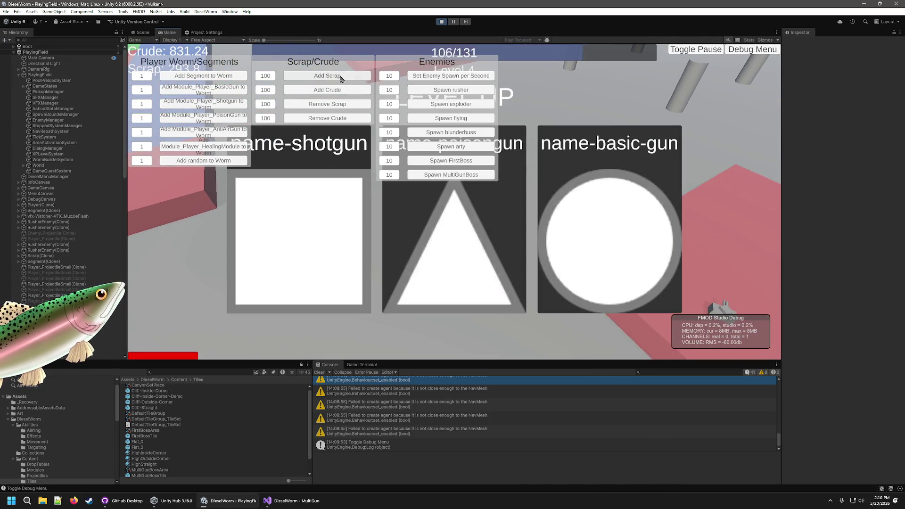
left_click(310, 298)
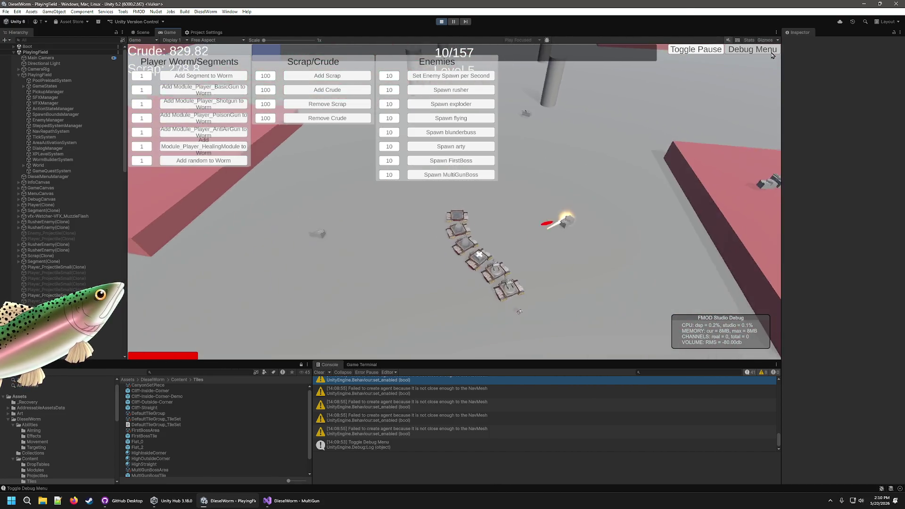
- Close the Debug Menu, play until the worm dies, and start a fresh game
left_click(752, 50)
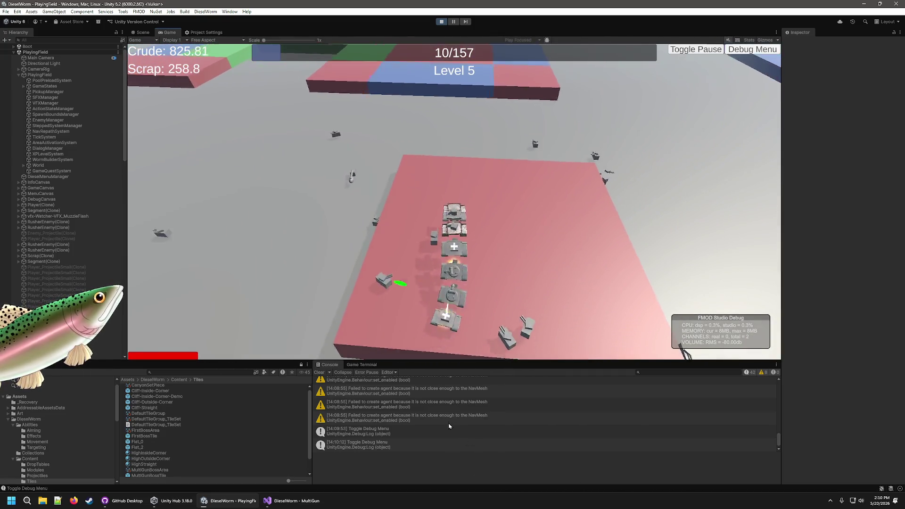
scroll(454, 426, "up", 5)
scroll(454, 425, "down", 5)
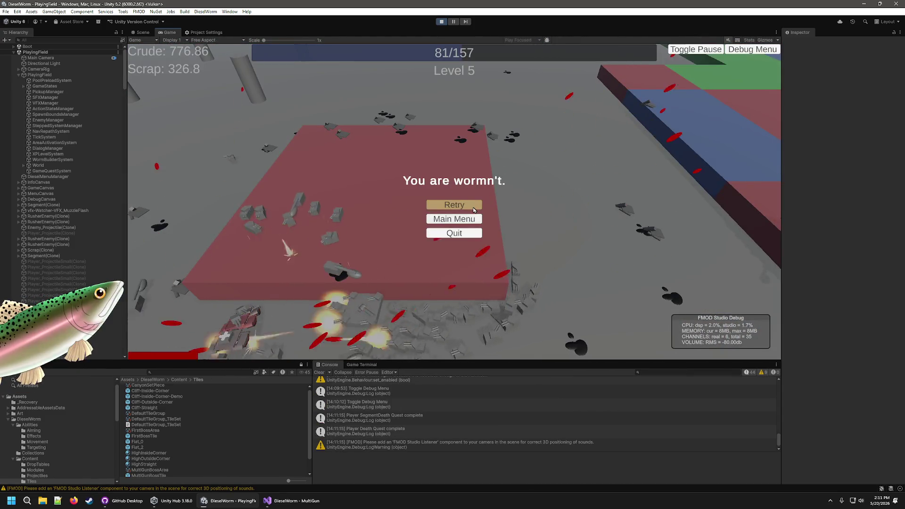
left_click(465, 209)
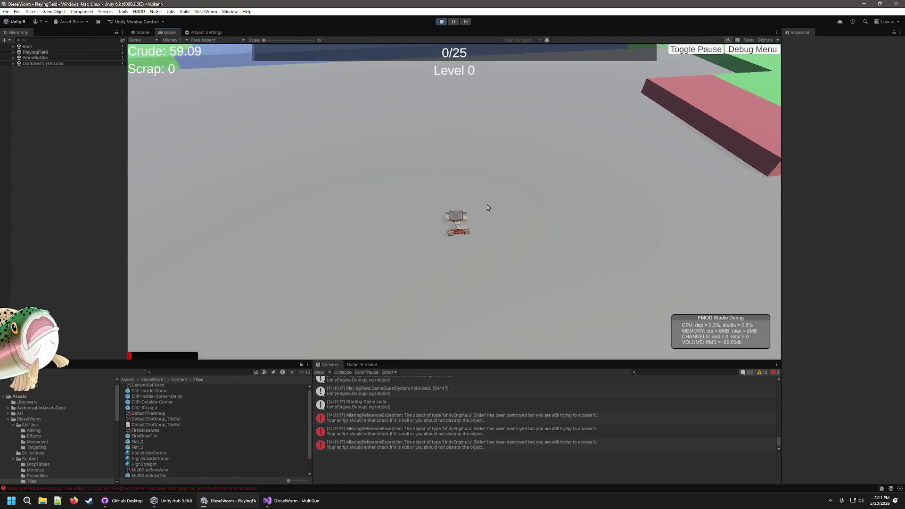
- Add Crude repeatedly via the F1 debug tools, take the healing module, and close the menu
key("F1")
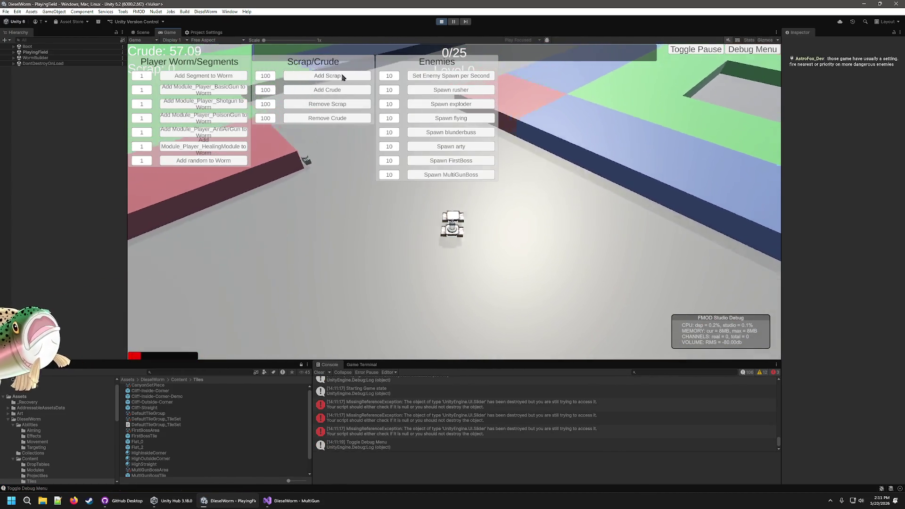
left_click(330, 89)
left_click(330, 90)
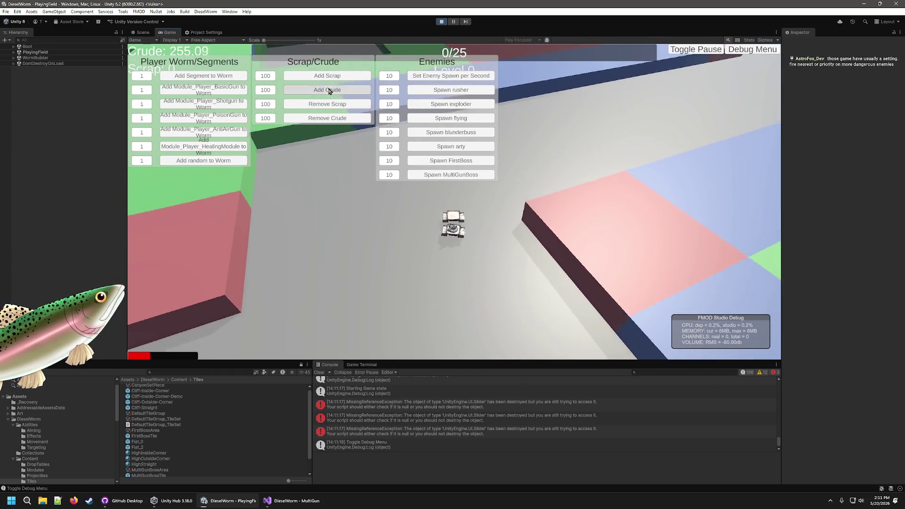
left_click(329, 90)
left_click(330, 90)
left_click(329, 90)
left_click(330, 89)
left_click(606, 236)
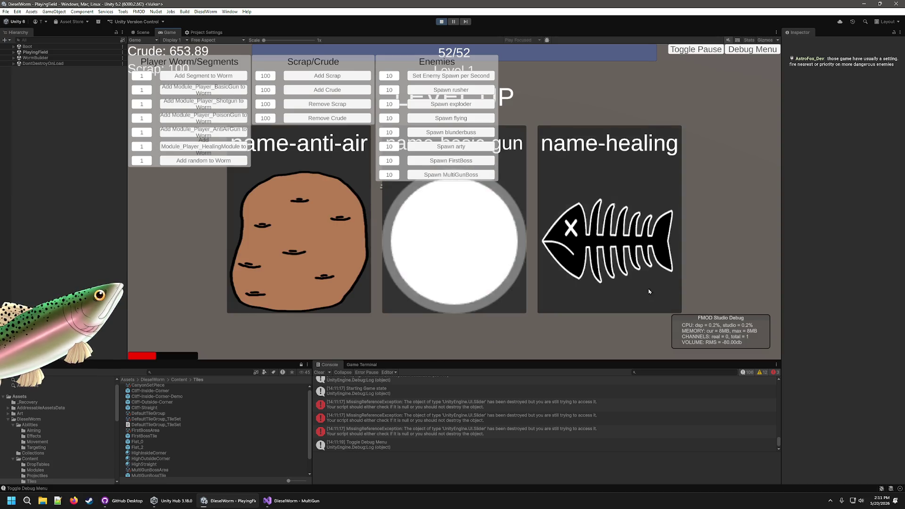
left_click(641, 202)
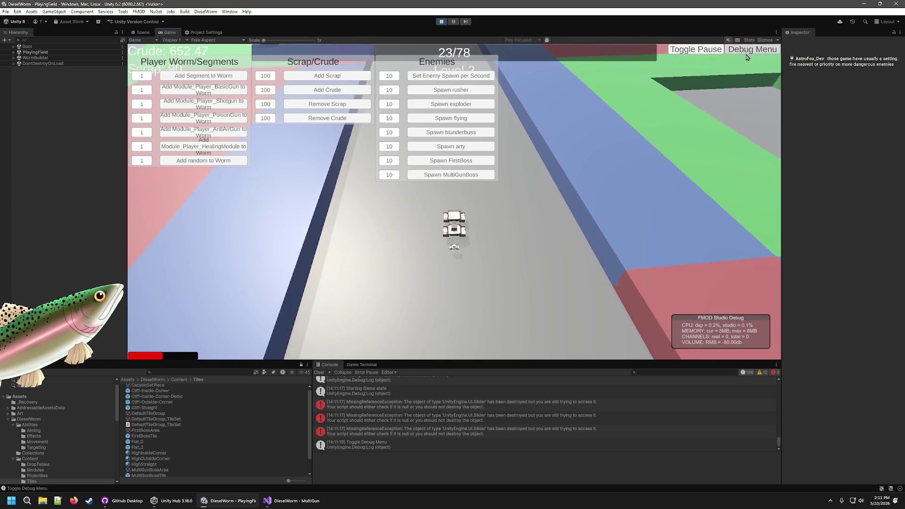
left_click(746, 55)
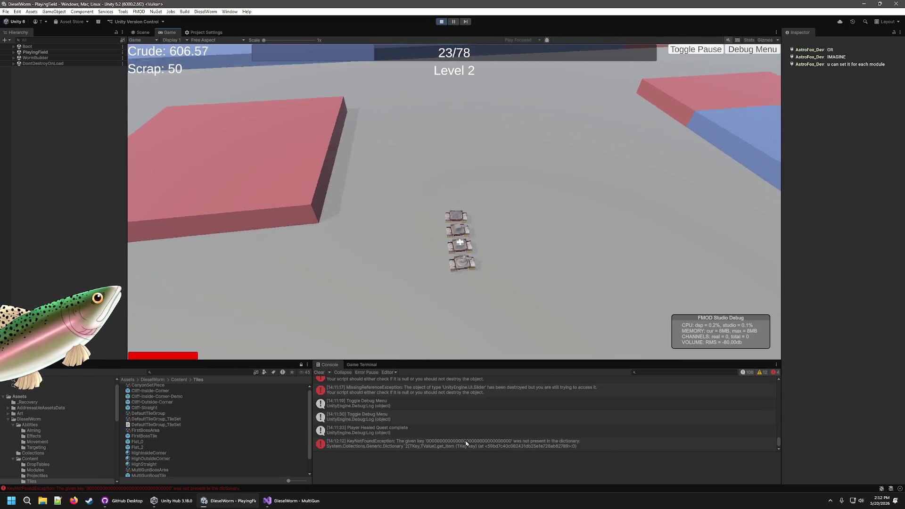
- Inspect the KeyNotFoundException in the Console and stop play mode
left_click(465, 443)
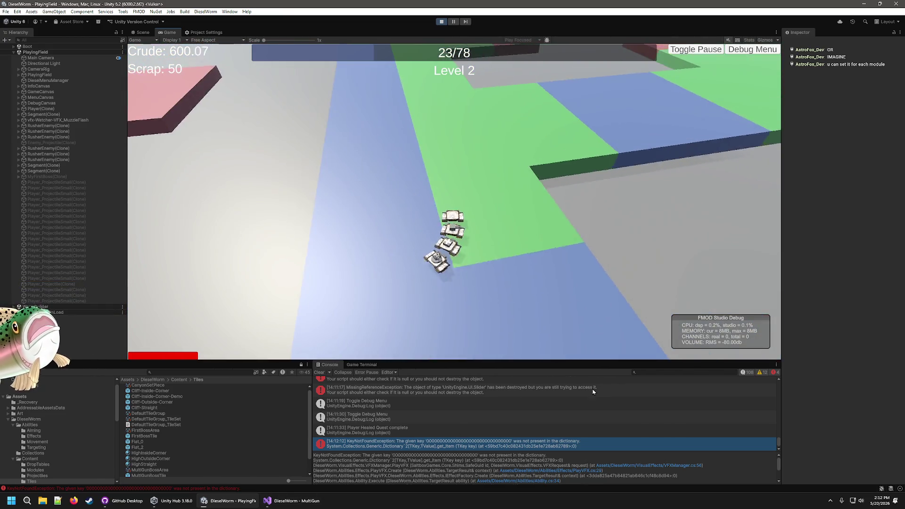
scroll(582, 409, "up", 5)
scroll(583, 409, "down", 5)
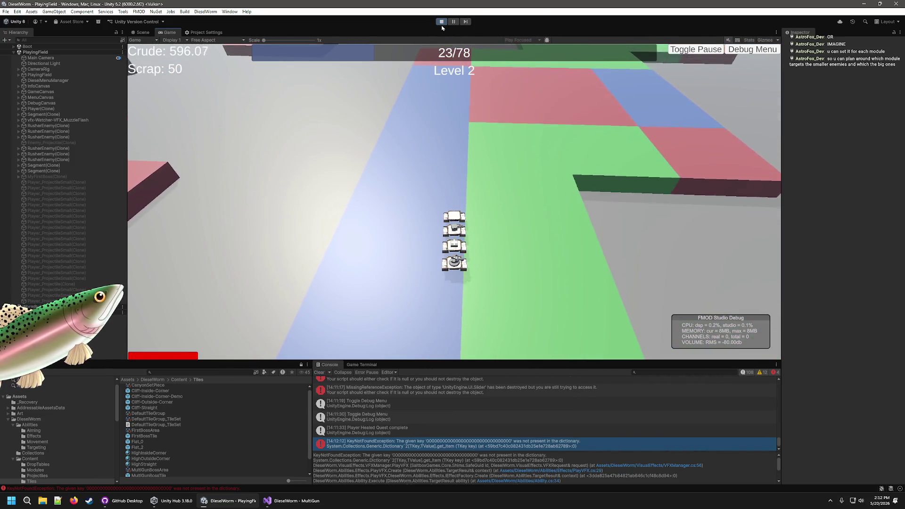
key("ctrl+p")
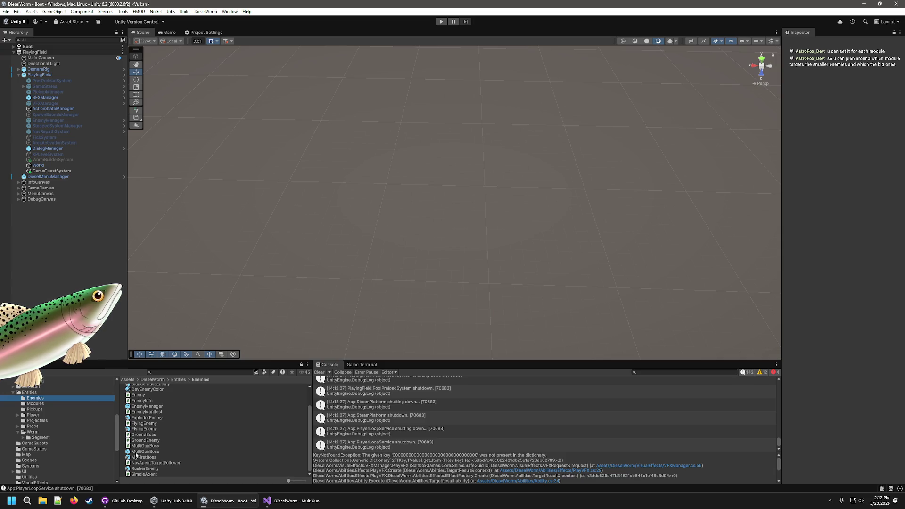
- Set MyFirstBoss's PlayVFX key to VFX_MuzzleFlash, then select the MultiGunBoss prefab
scroll(841, 368, "down", 10)
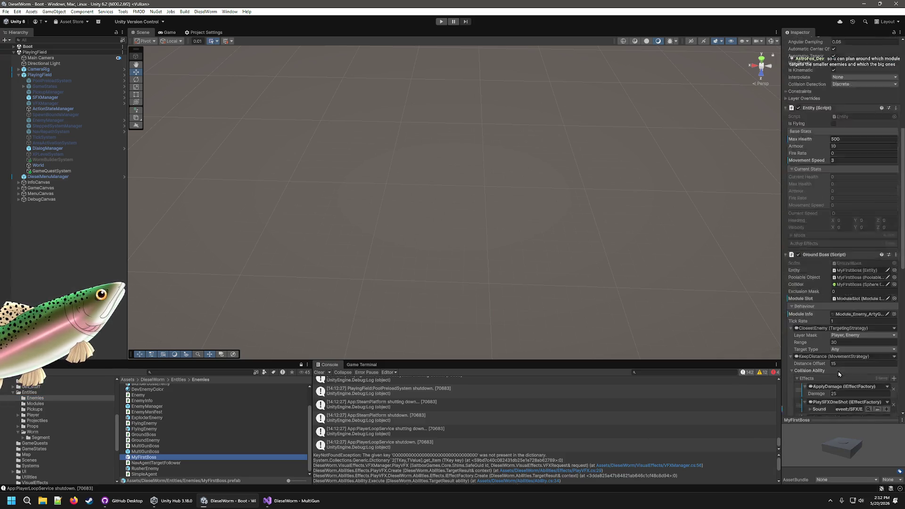
scroll(841, 367, "down", 5)
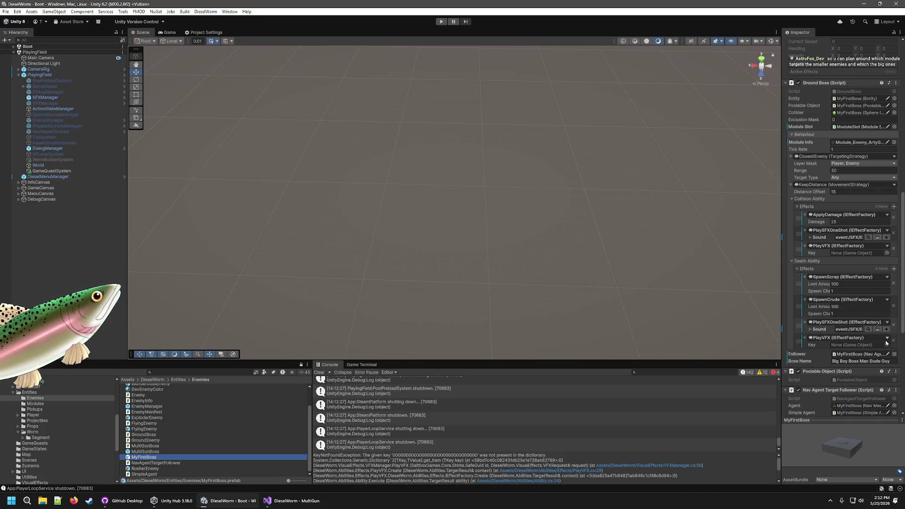
left_click(887, 345)
scroll(683, 369, "down", 10)
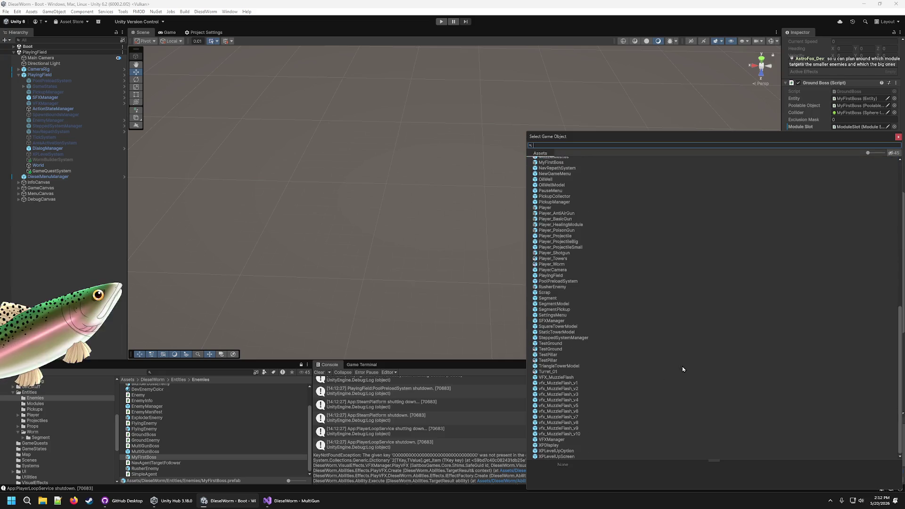
double_click(565, 377)
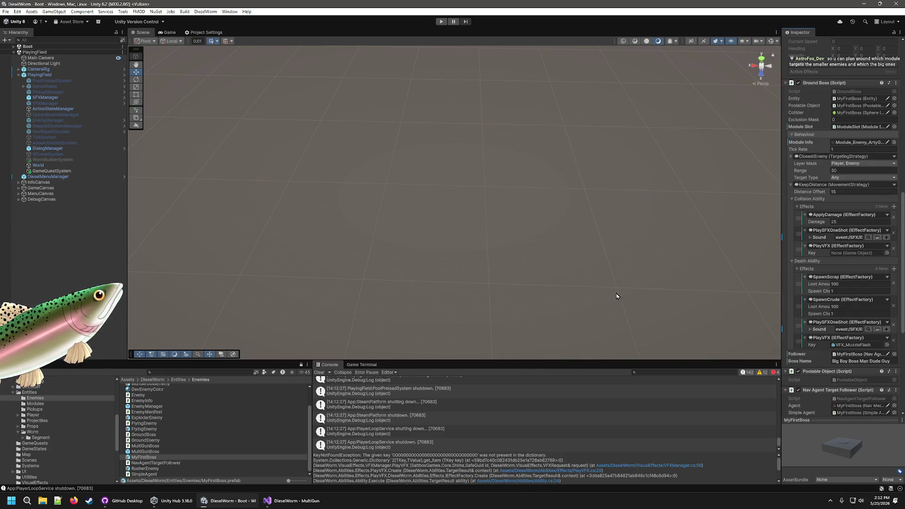
left_click(603, 319)
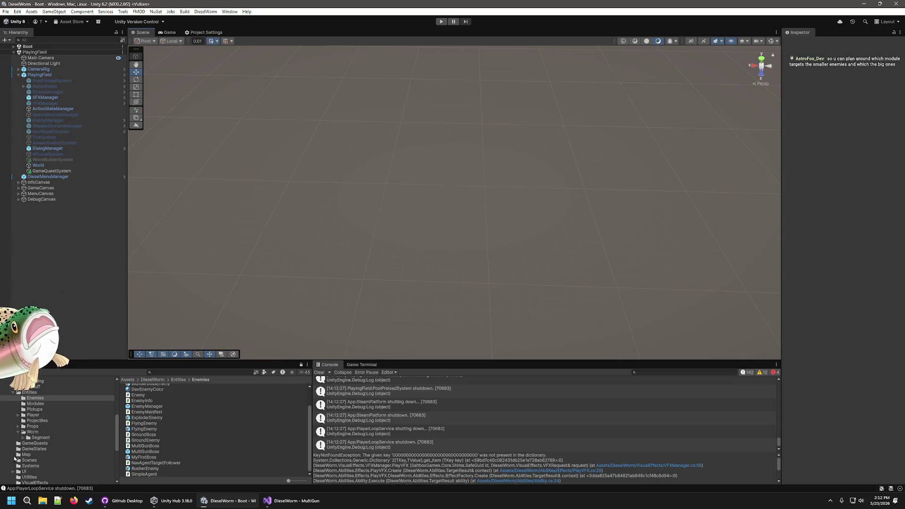
left_click(152, 469)
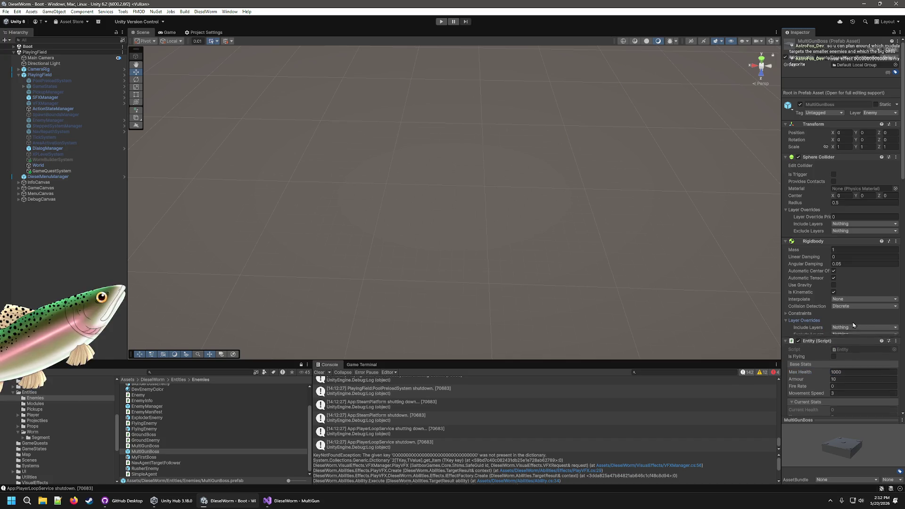
- Add a SpawnCrude effect to MultiGunBoss's death ability and expand its settings
scroll(820, 336, "down", 5)
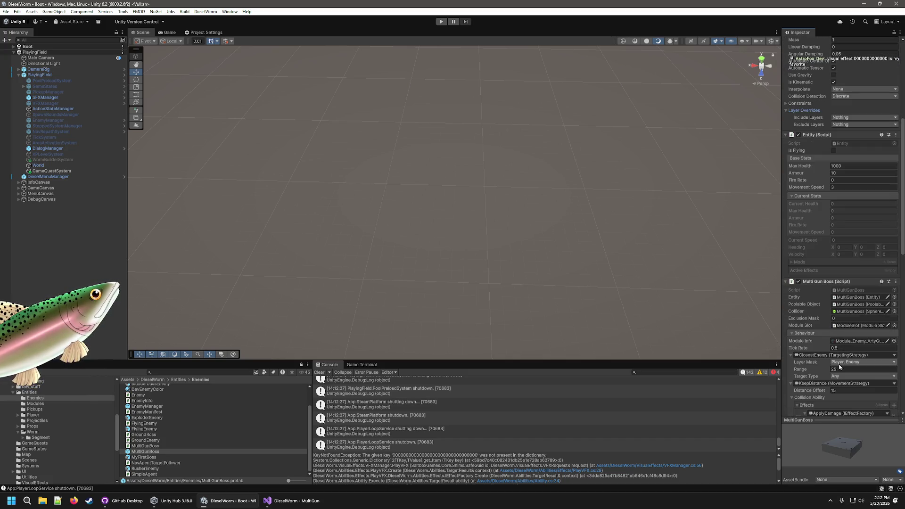
scroll(854, 377, "down", 4)
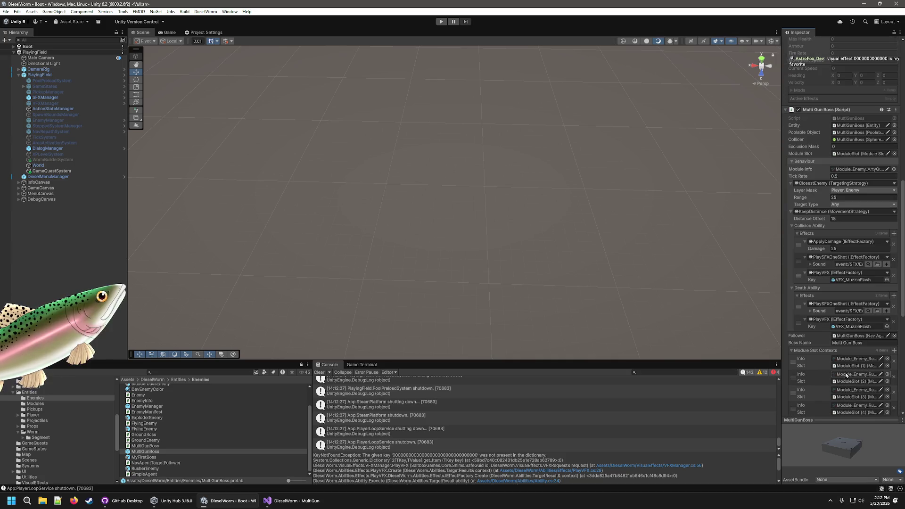
left_click(558, 201)
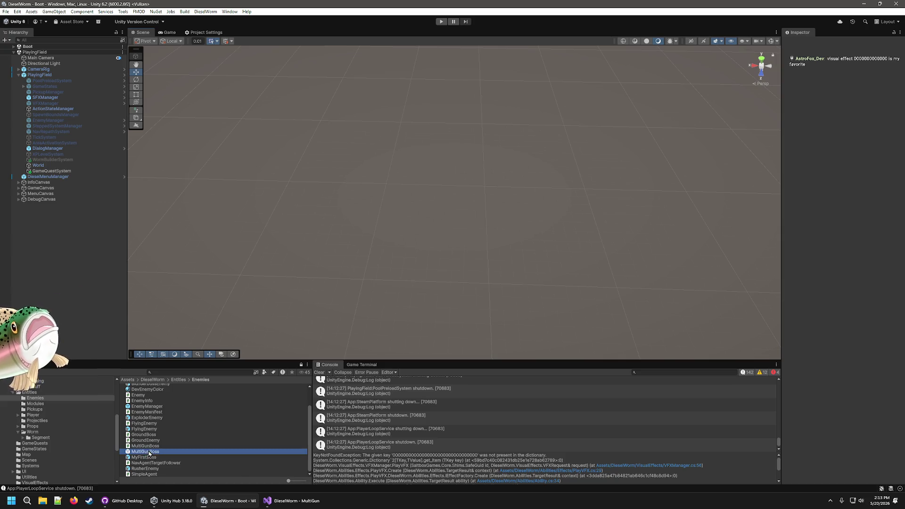
scroll(807, 341, "down", 10)
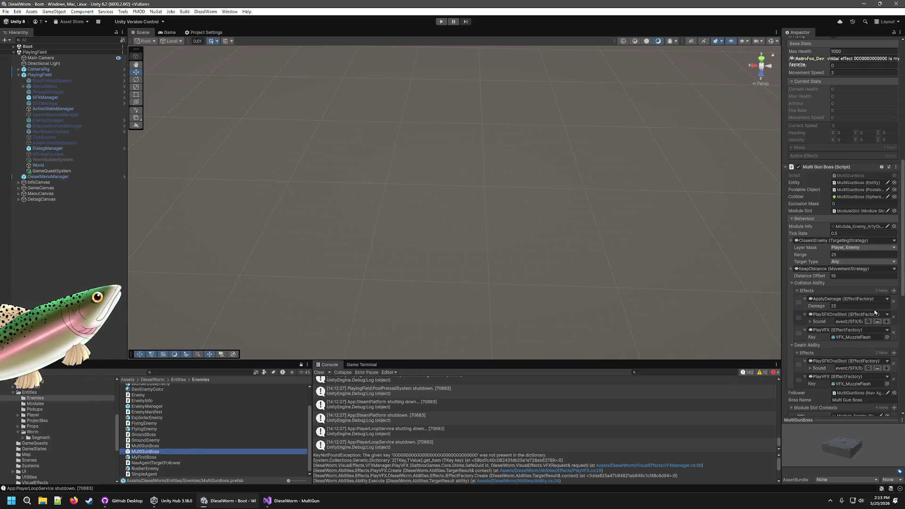
scroll(875, 311, "down", 3)
left_click(888, 265)
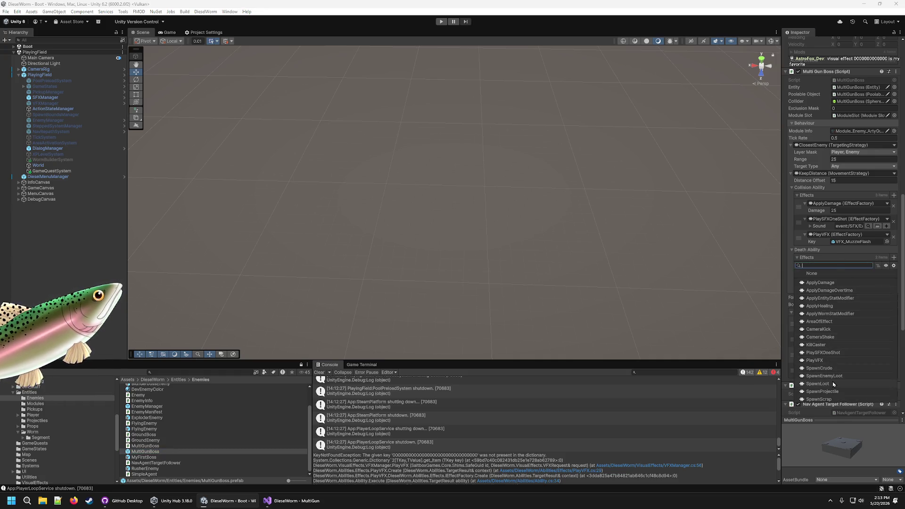
left_click(832, 368)
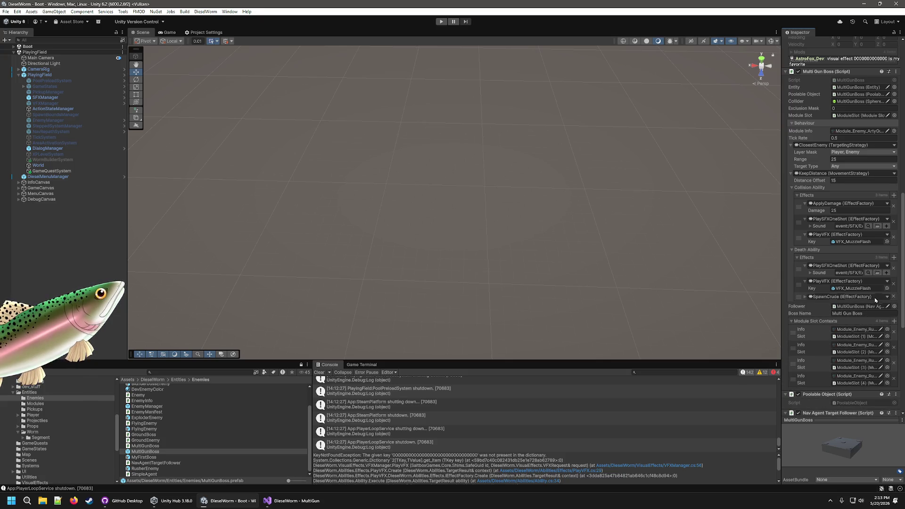
left_click(806, 297)
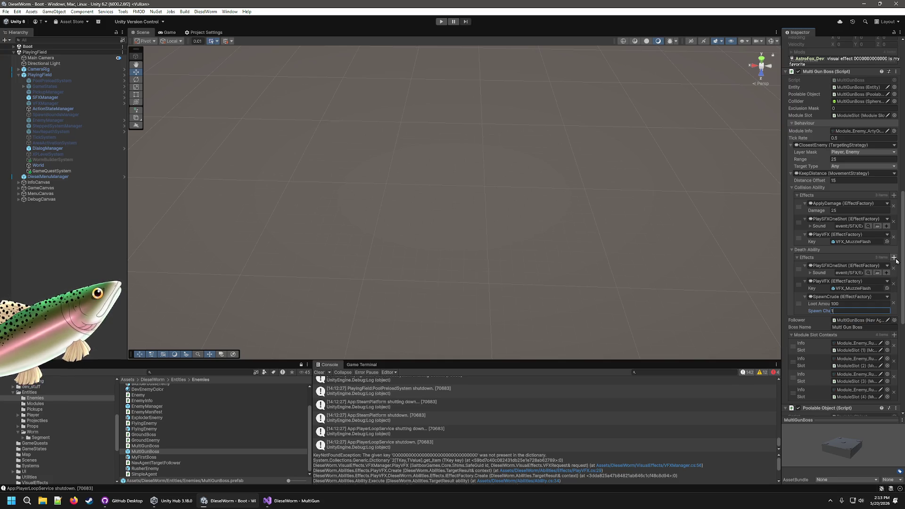
- Add a SpawnScrap death effect (loot amount 100, chance 1) and enter play mode
left_click(894, 258)
left_click(830, 399)
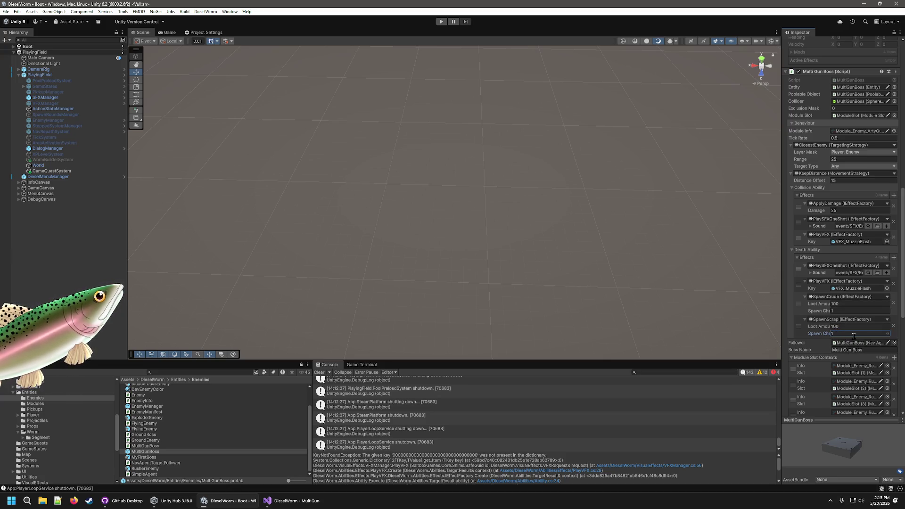
left_click(640, 203)
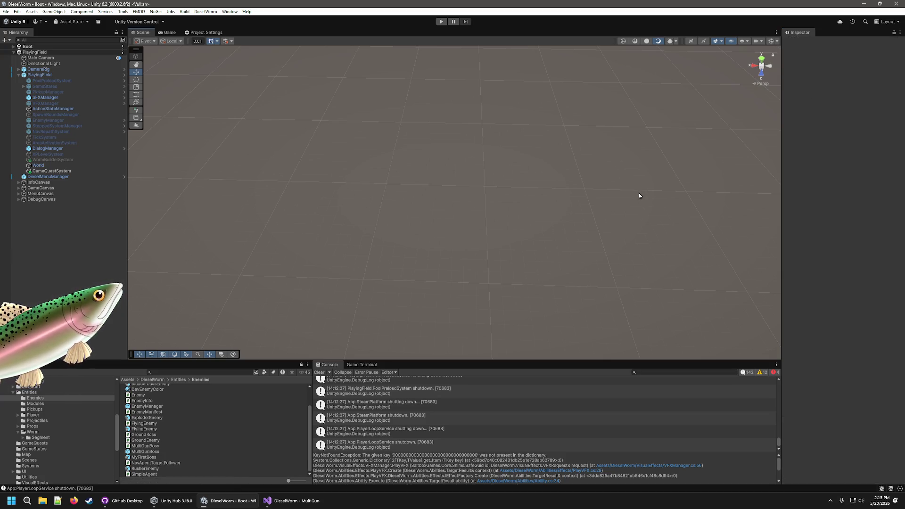
left_click(442, 21)
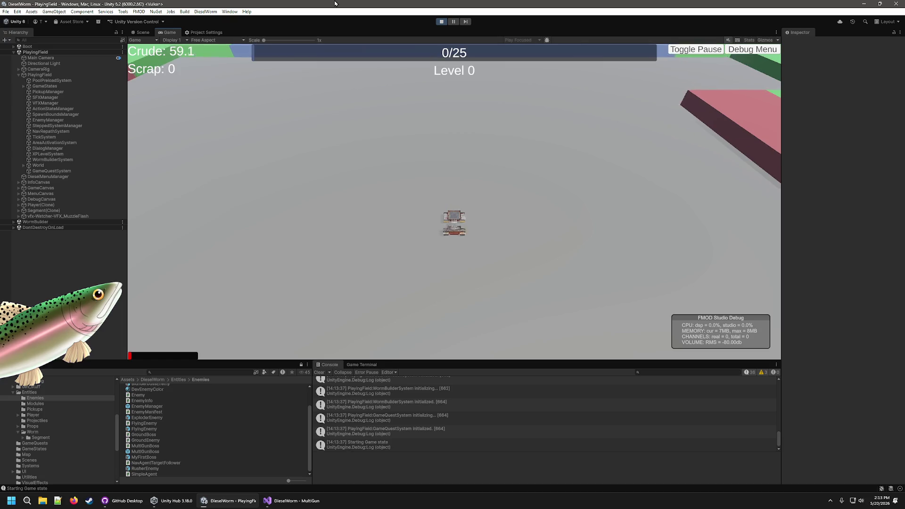
- Add 600 crude and scrap from the debug menu, taking a module card and a healing module
key("w")
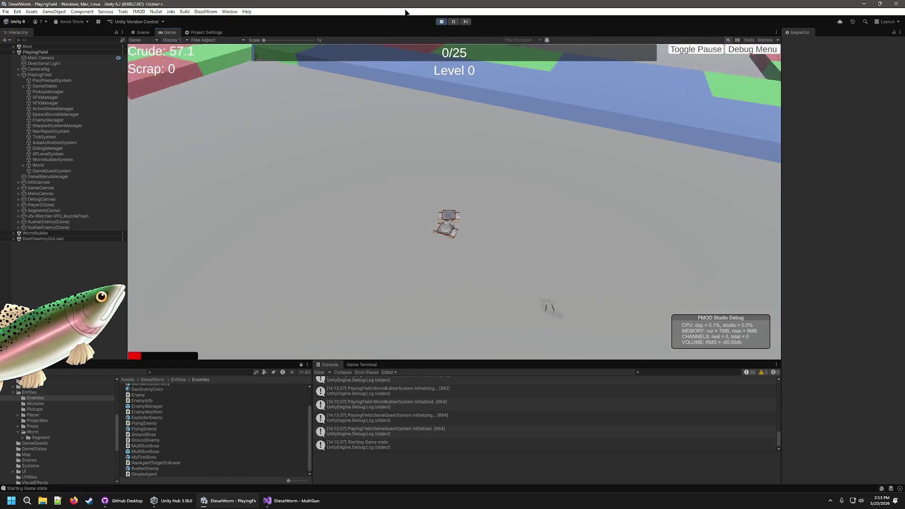
left_click(754, 49)
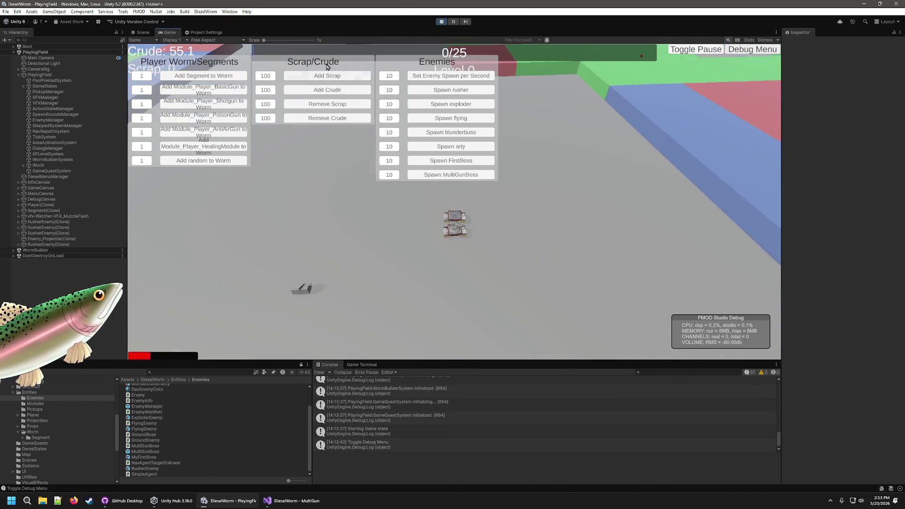
left_click(351, 91)
left_click(346, 89)
left_click(344, 88)
left_click(343, 87)
left_click(342, 88)
left_click(342, 88)
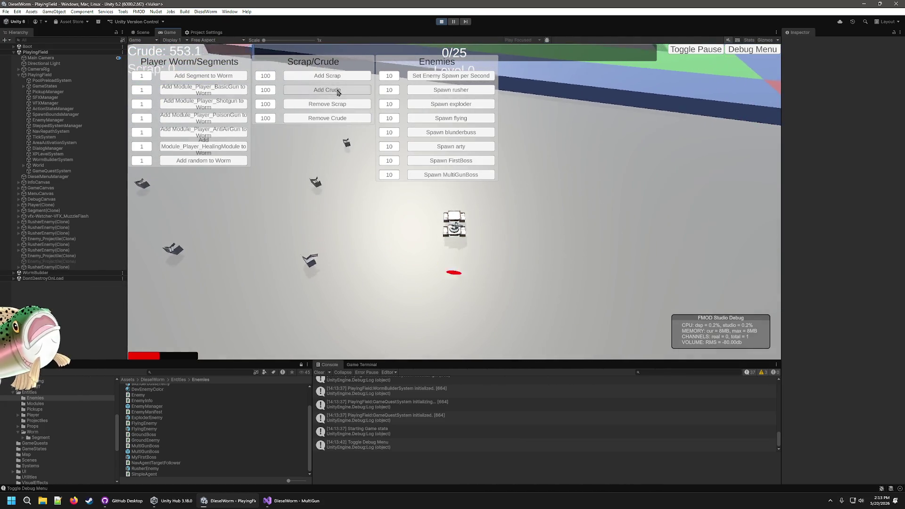
left_click(339, 89)
left_click(338, 91)
left_click(338, 90)
left_click(347, 75)
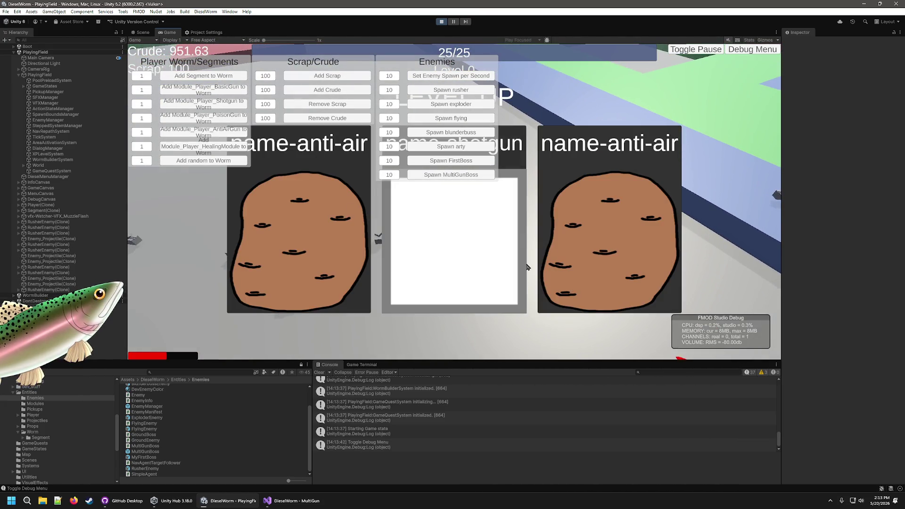
left_click(544, 223)
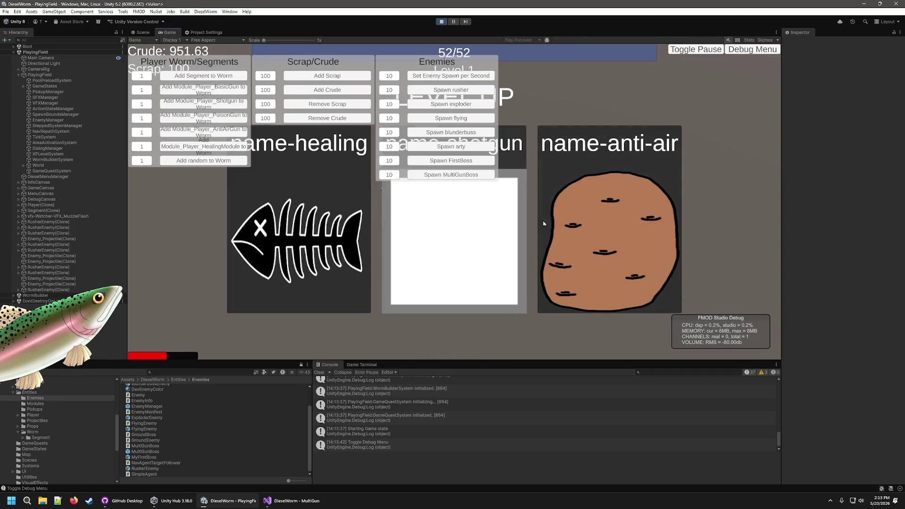
left_click(274, 236)
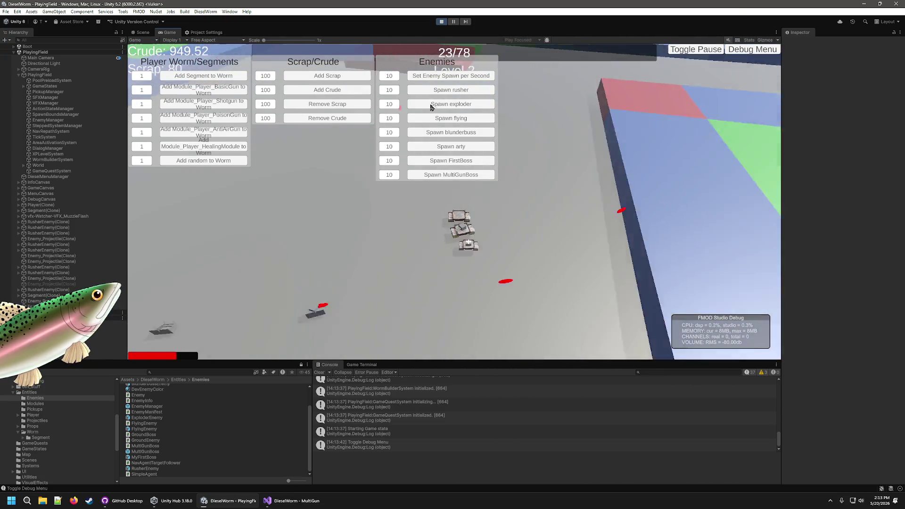
left_click(230, 92)
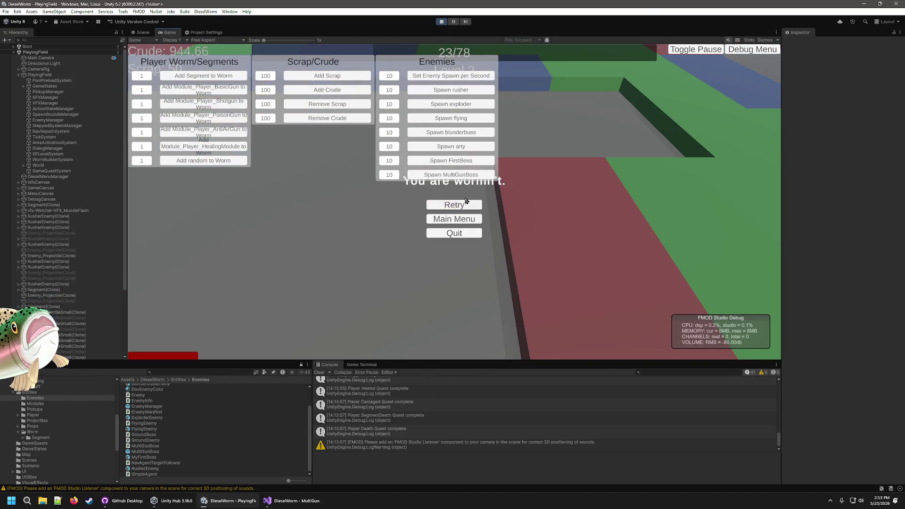
- Restart play mode after the worm dies, then add 900 crude and 100 scrap
left_click(442, 22)
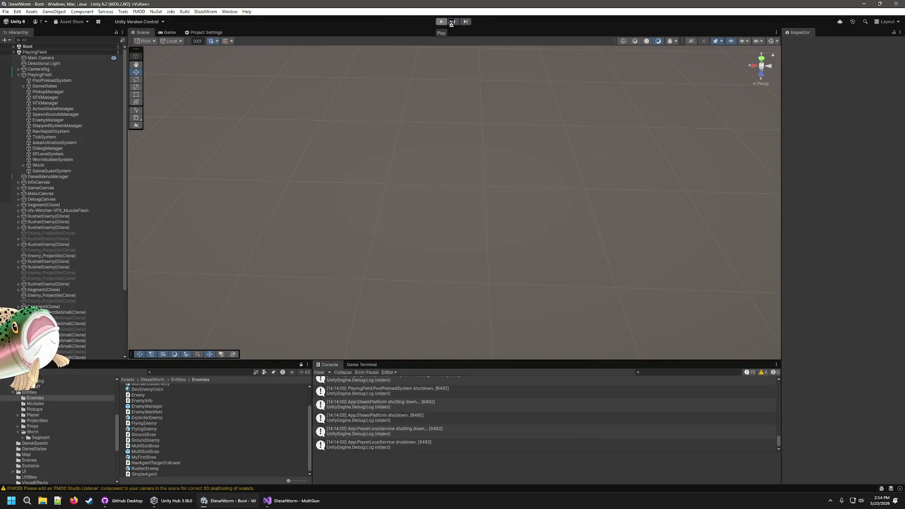
left_click(446, 23)
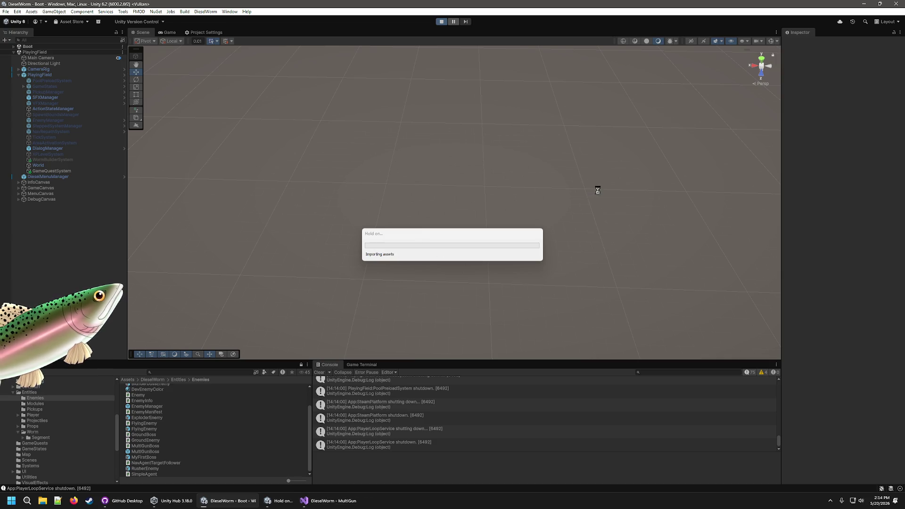
left_click(757, 59)
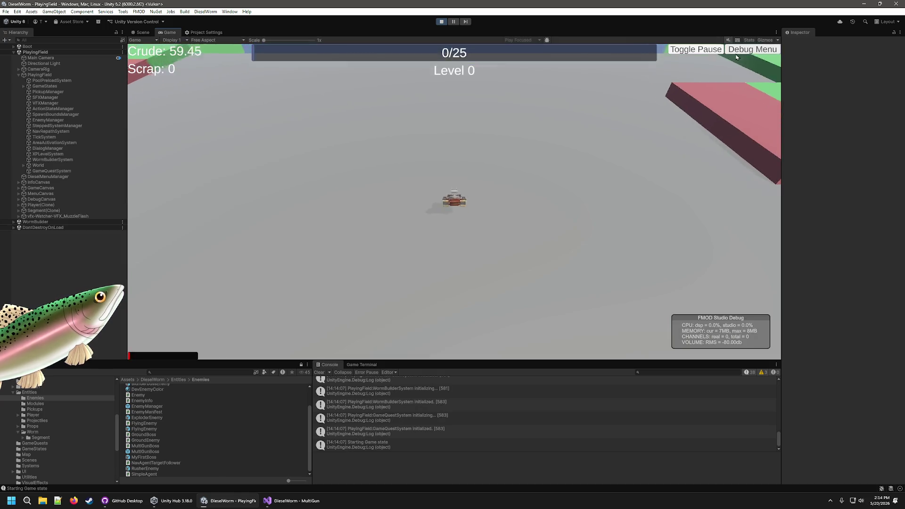
left_click(753, 49)
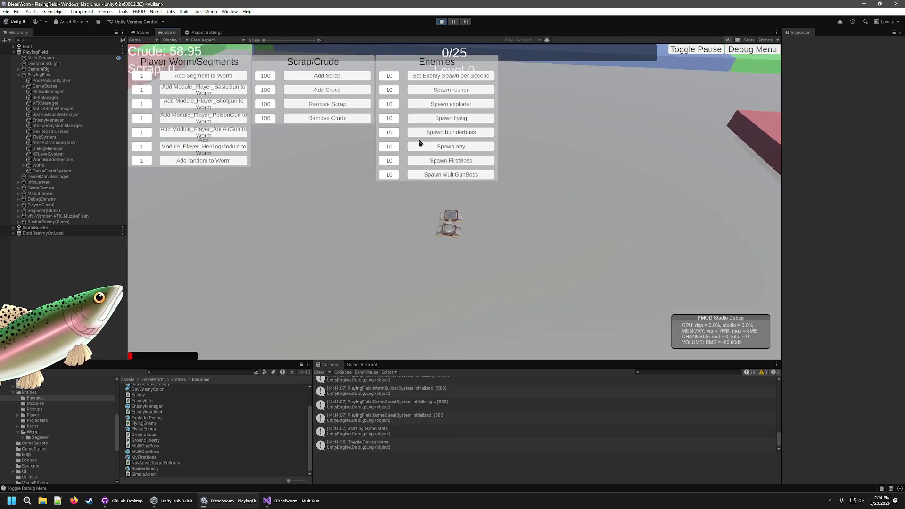
left_click(333, 90)
left_click(334, 91)
left_click(334, 90)
left_click(334, 90)
left_click(335, 90)
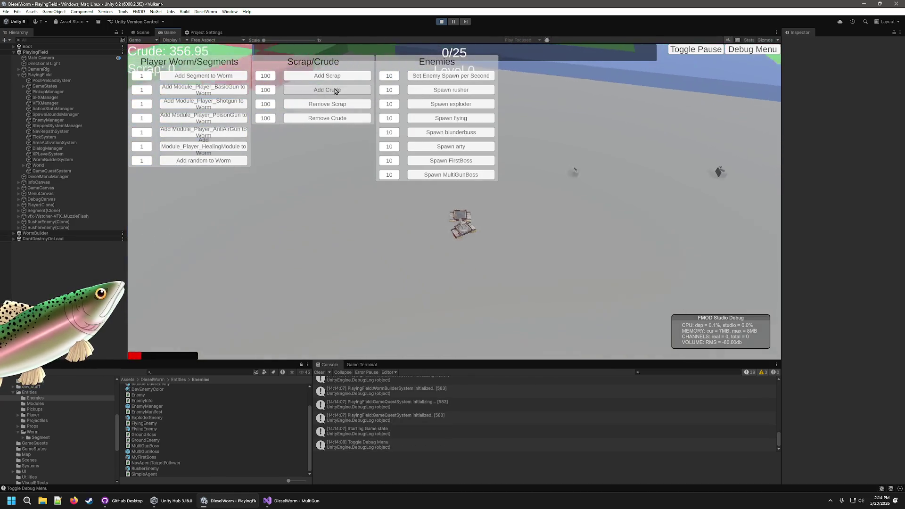
left_click(335, 90)
left_click(335, 90)
left_click(336, 90)
left_click(336, 89)
left_click(336, 89)
left_click(336, 90)
left_click(336, 89)
left_click(325, 91)
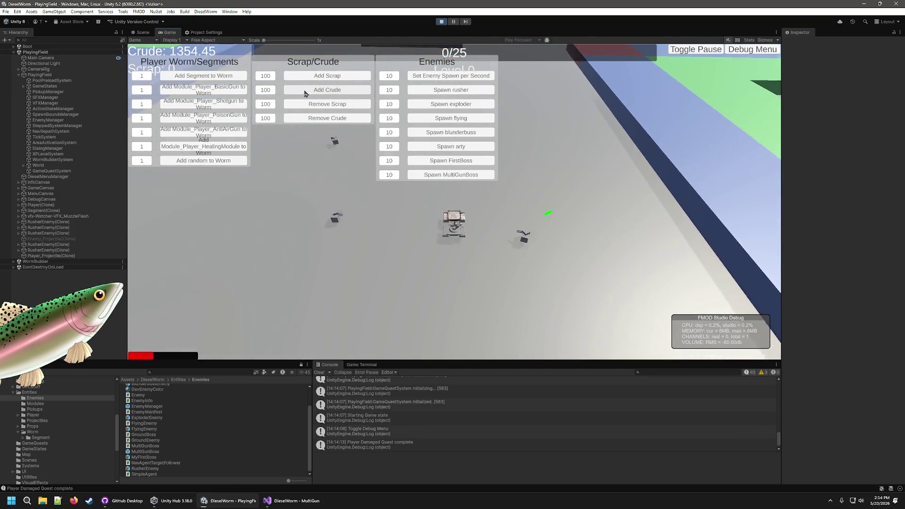
left_click(325, 76)
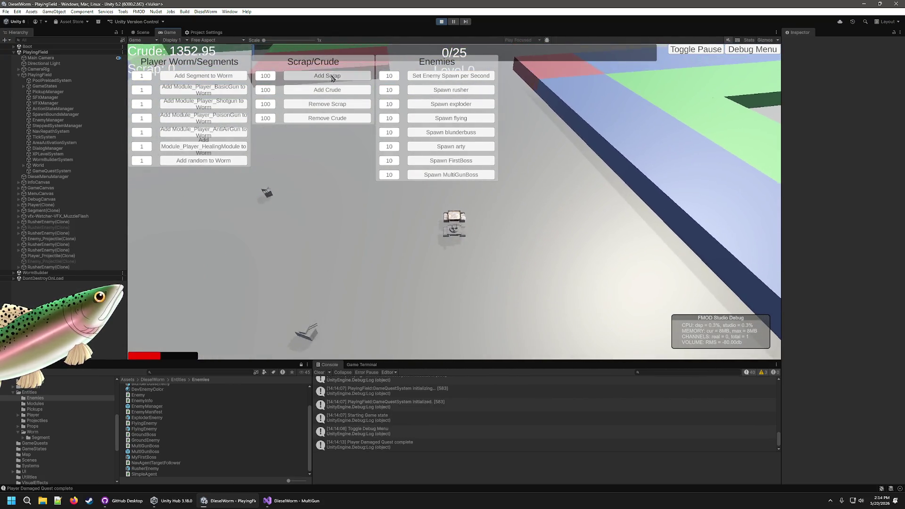
- Level up repeatedly with scrap, choosing basic-gun and healing modules, then close the debug menu
left_click(589, 229)
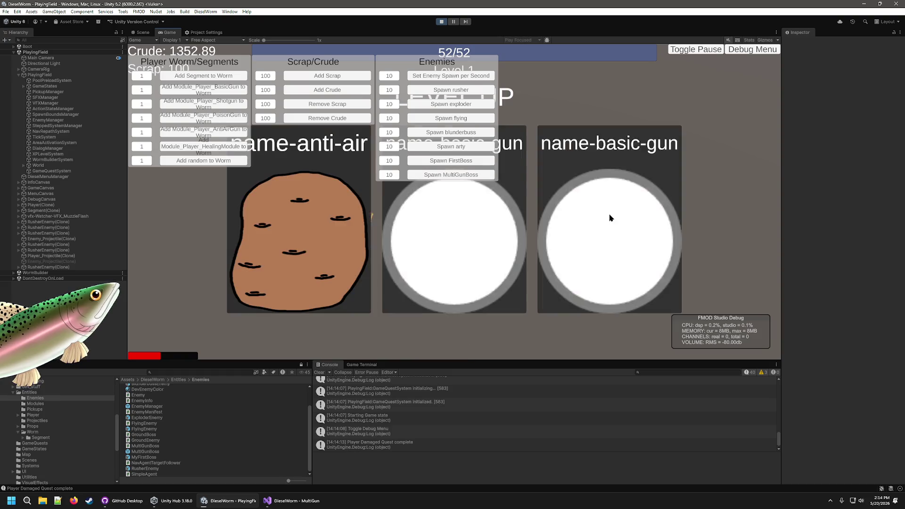
left_click(608, 201)
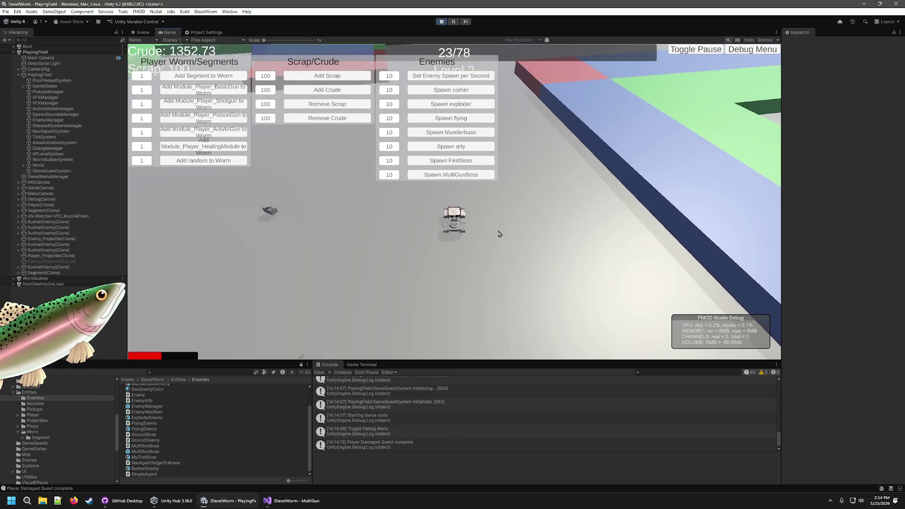
left_click(338, 83)
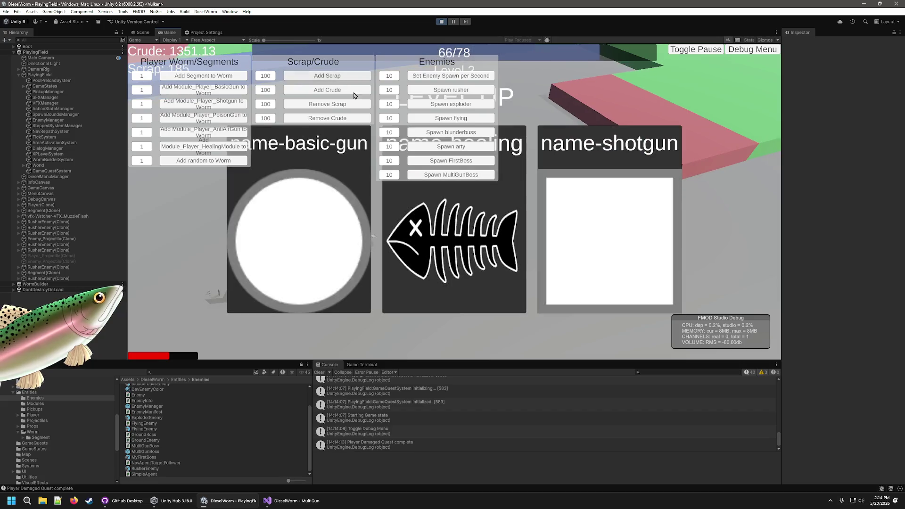
left_click(448, 275)
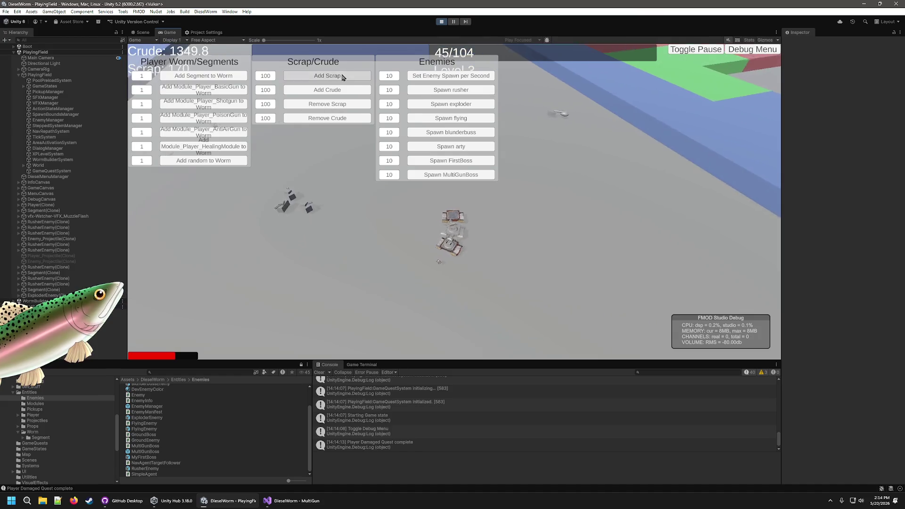
left_click(342, 77)
left_click(557, 254)
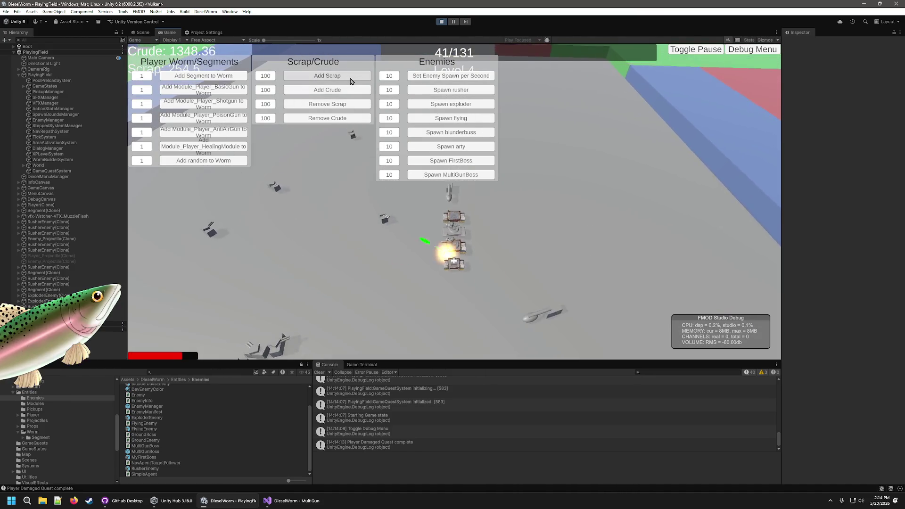
left_click(351, 77)
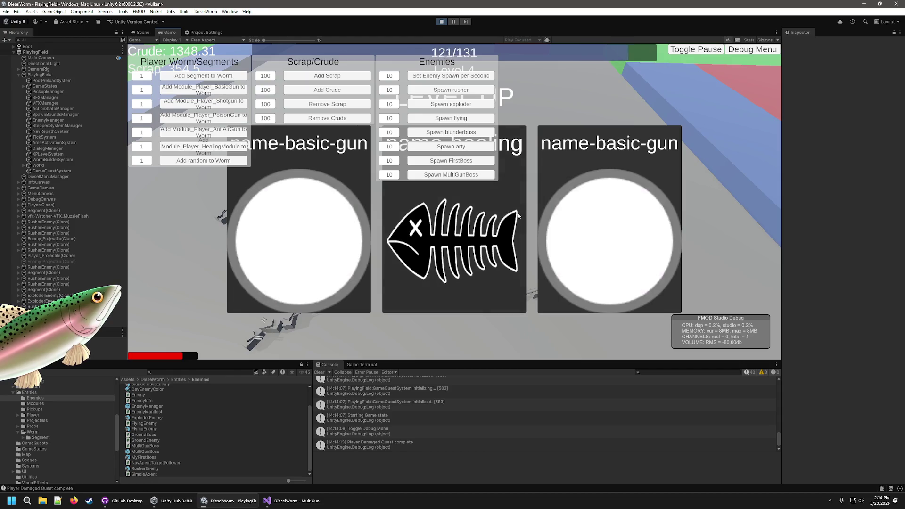
left_click(278, 258)
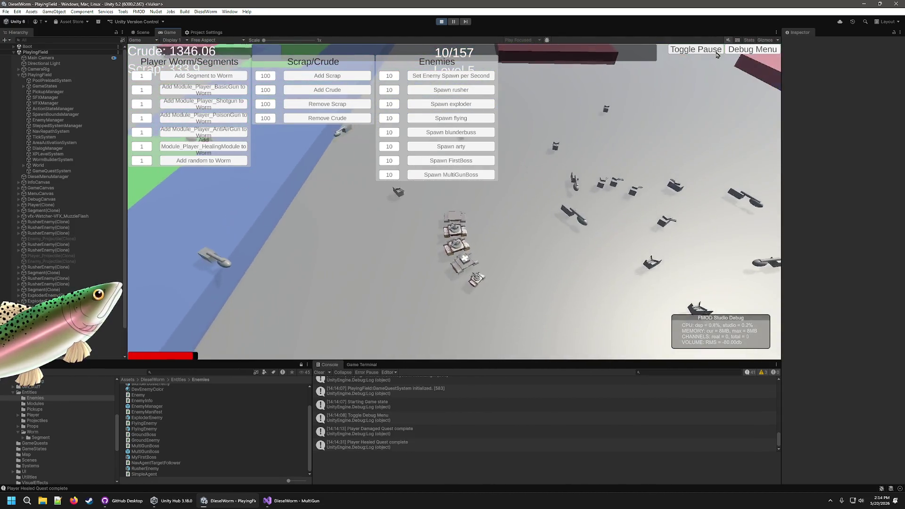
left_click(752, 49)
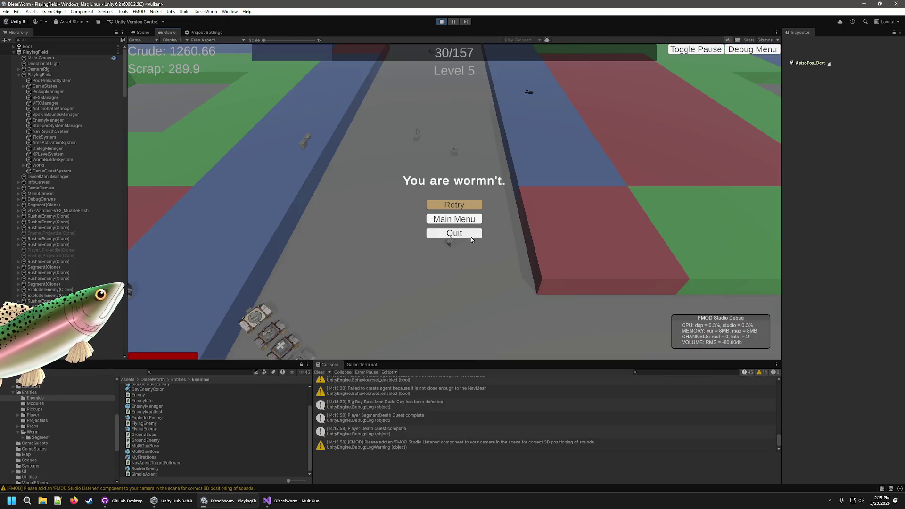
- Restart the game from Level 0 and add 600 crude and 100 scrap through the debug menu
left_click(467, 206)
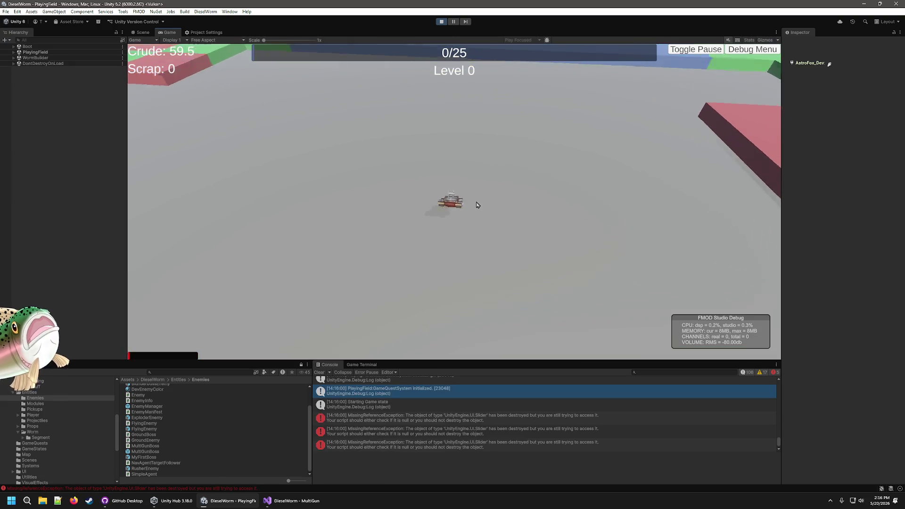
left_click(740, 51)
left_click(338, 90)
left_click(339, 90)
left_click(339, 90)
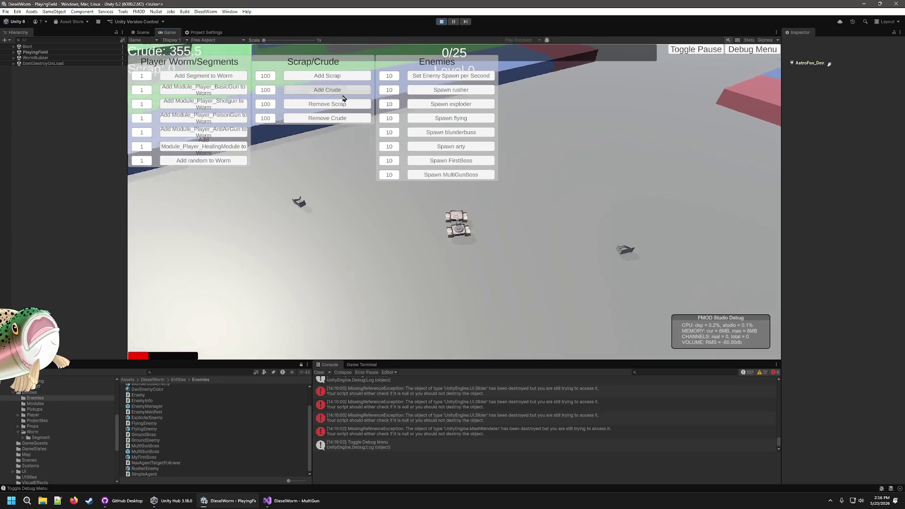
left_click(342, 91)
left_click(342, 90)
left_click(342, 90)
left_click(342, 91)
left_click(342, 91)
left_click(342, 90)
left_click(342, 91)
left_click(336, 77)
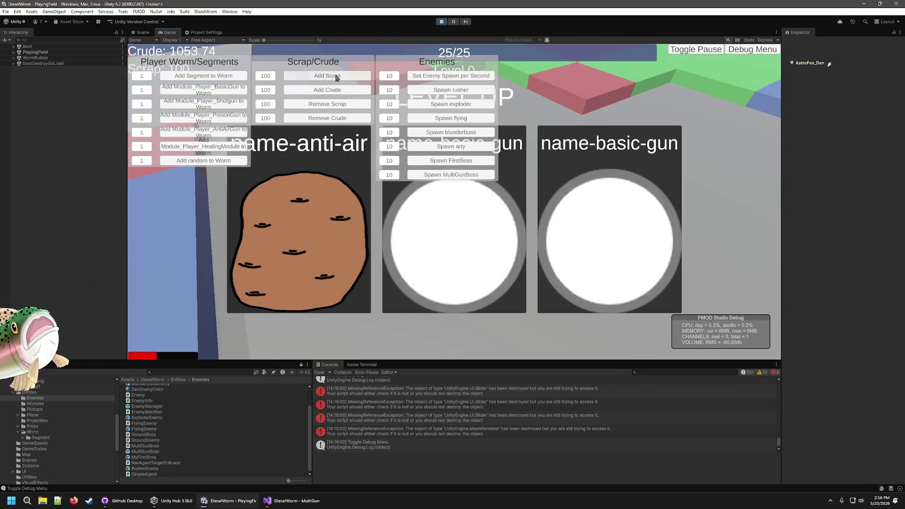
- Pick the basic-gun, healing and shotgun modules at successive level-ups
left_click(445, 252)
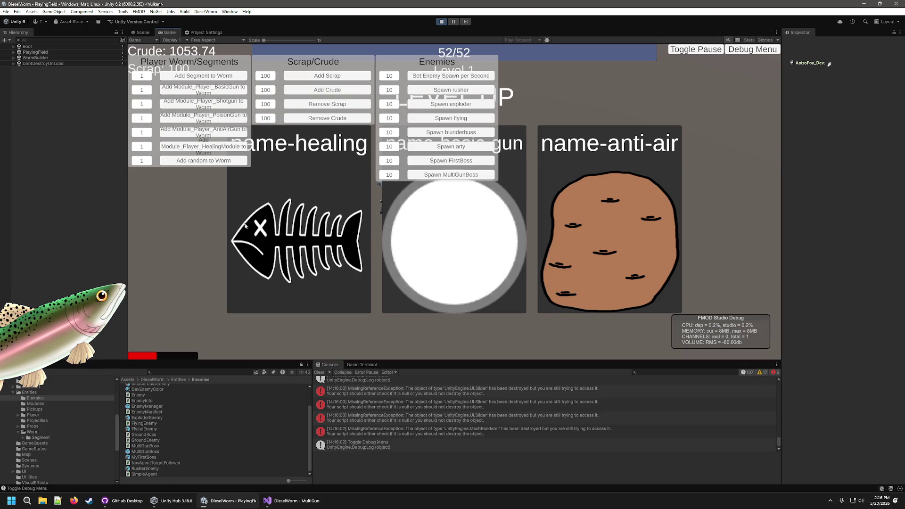
left_click(245, 226)
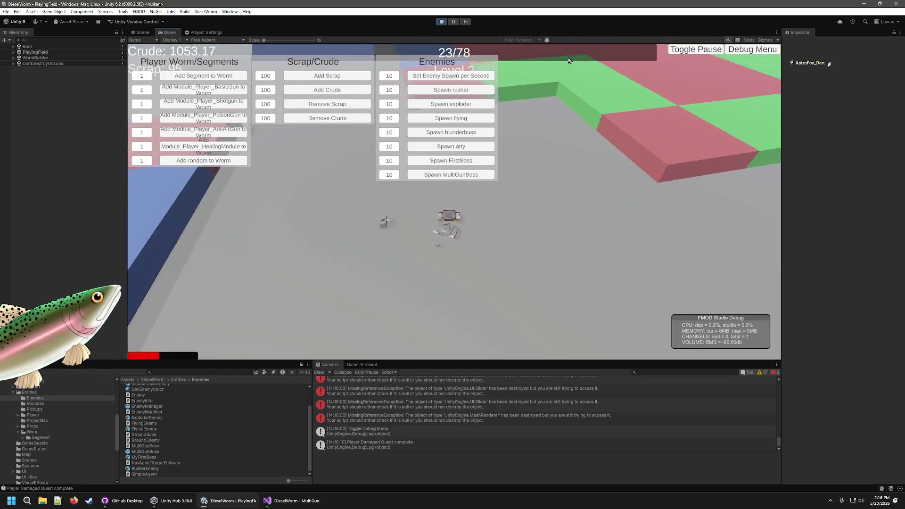
left_click(341, 214)
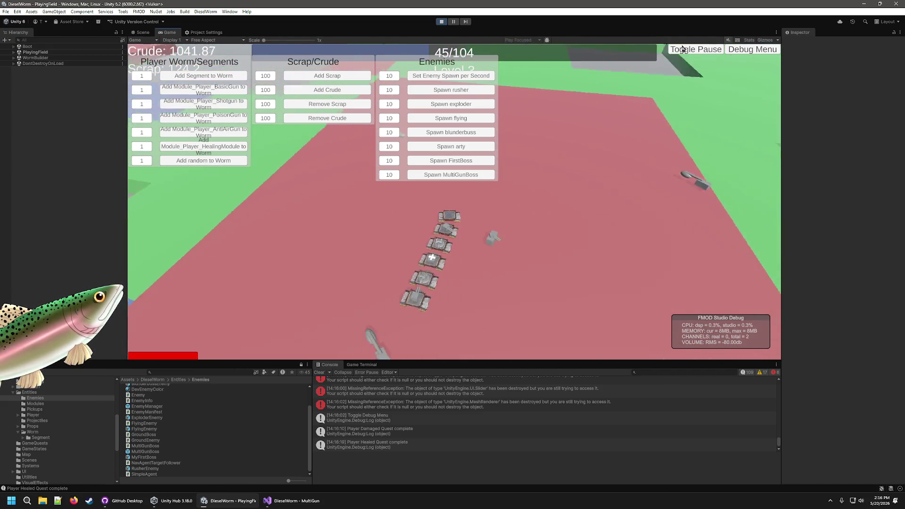
- Hide the debug menu and keep playing, taking shotgun, upgrade and weapon cards through Level 6
left_click(751, 50)
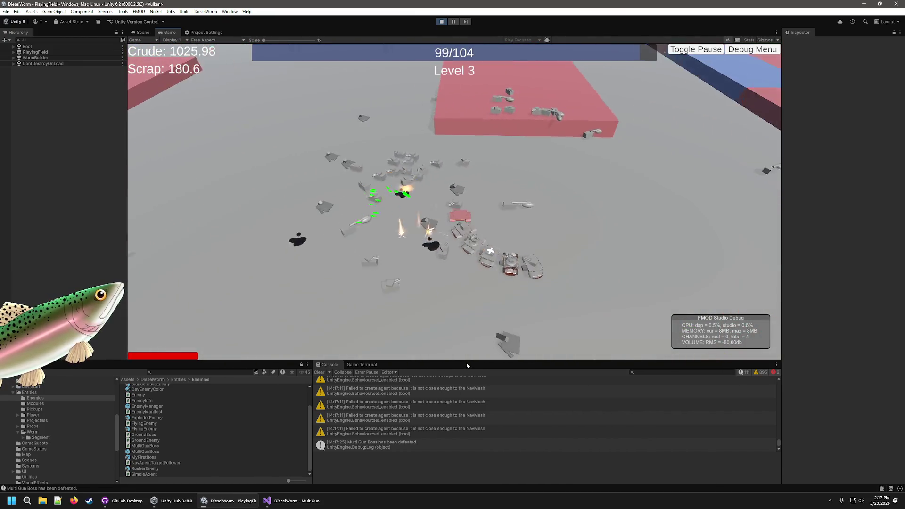
left_click(306, 257)
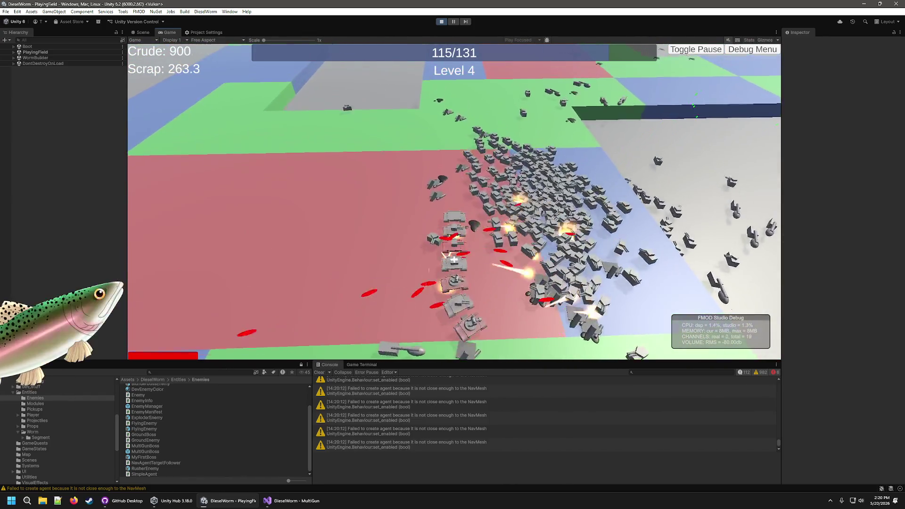
left_click(616, 248)
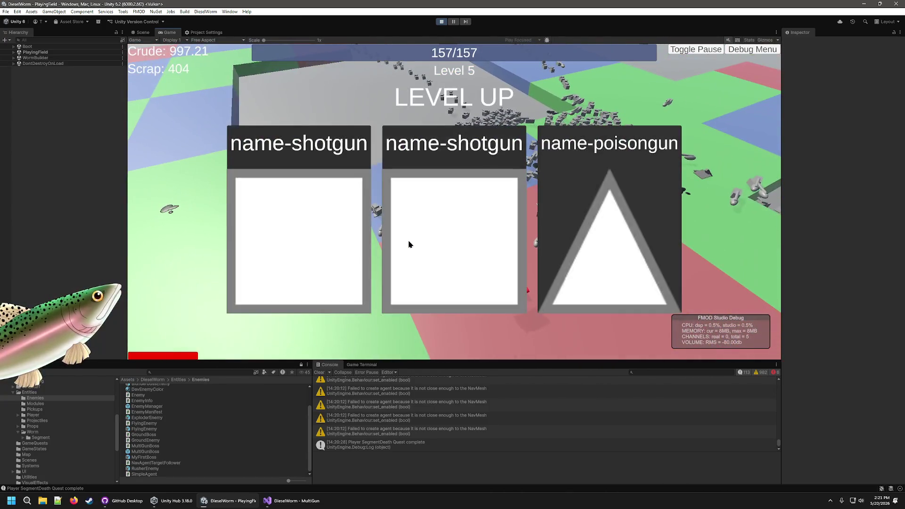
left_click(463, 243)
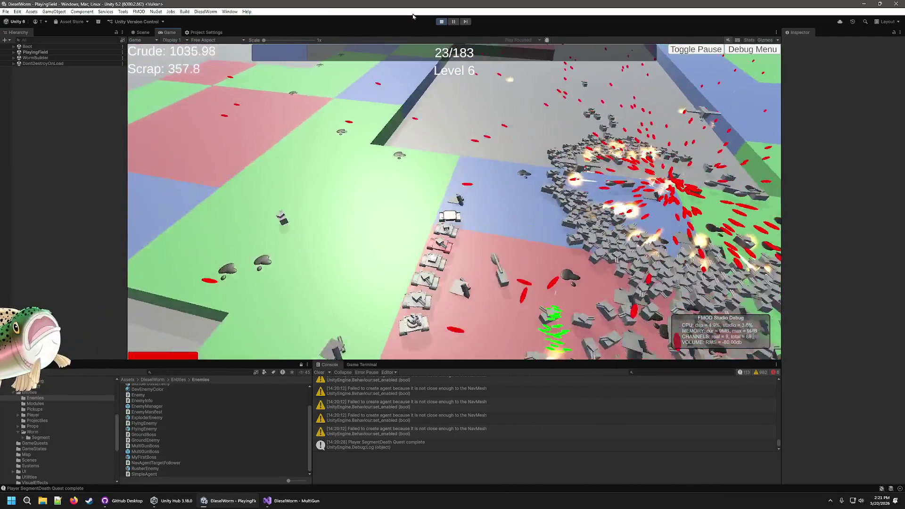
- Pause play mode mid-battle and switch to the Scene view
key("ctrl+shift+p")
key("ctrl+1")
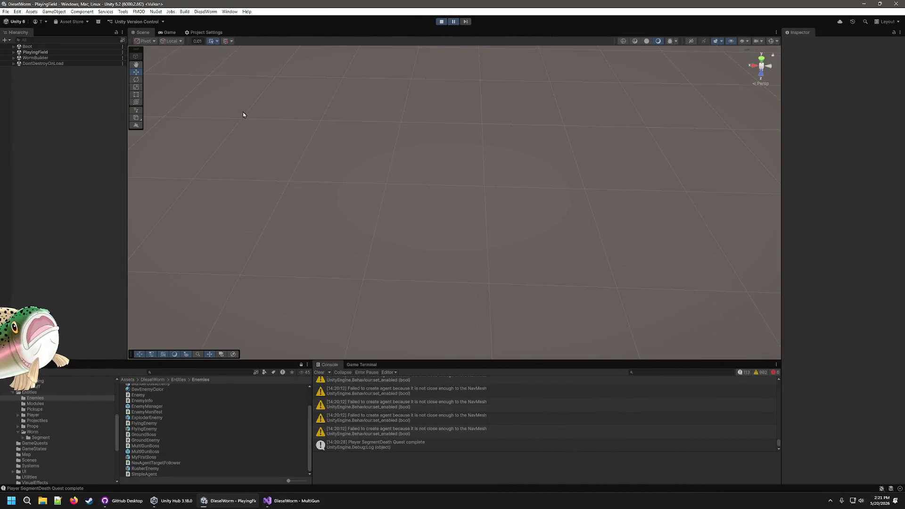
- Frame a worm Segment(Clone) in the Scene view and orbit the camera over the battle
left_click(170, 33)
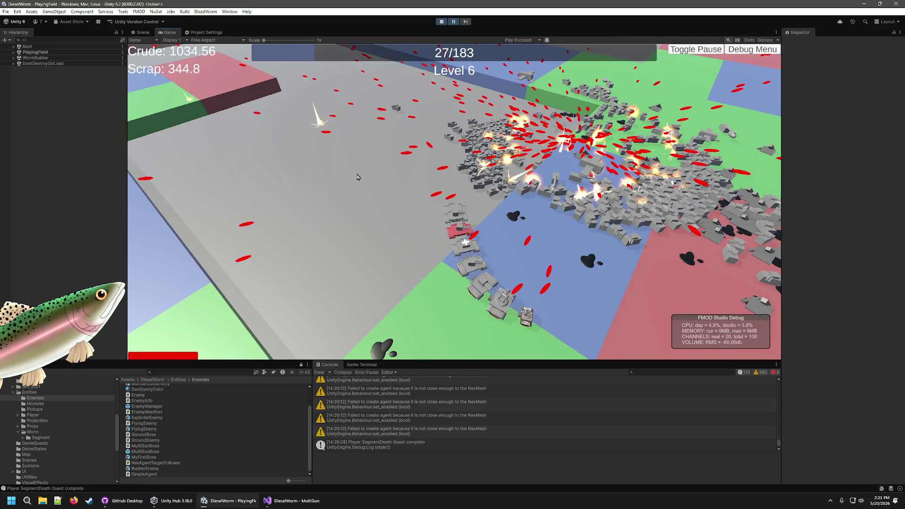
left_click(137, 33)
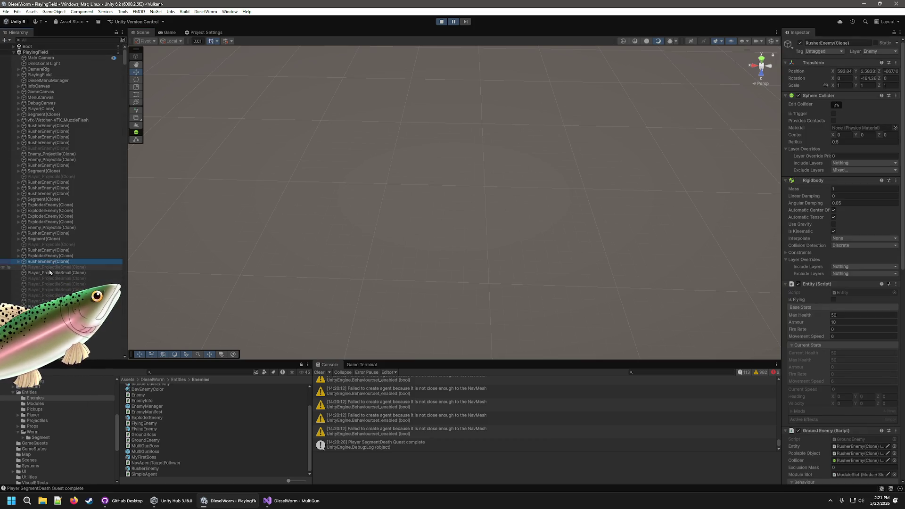
double_click(40, 199)
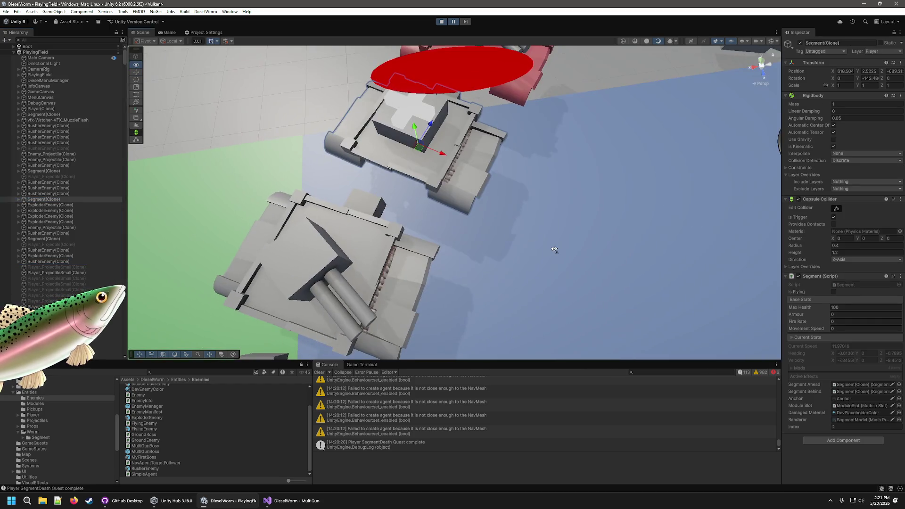
mouse_move(554, 249)
left_mouse_down()
mouse_move(734, 217)
mouse_move(499, 243)
left_mouse_up()
mouse_move(560, 245)
left_mouse_down()
mouse_move(445, 234)
mouse_move(456, 242)
left_mouse_up()
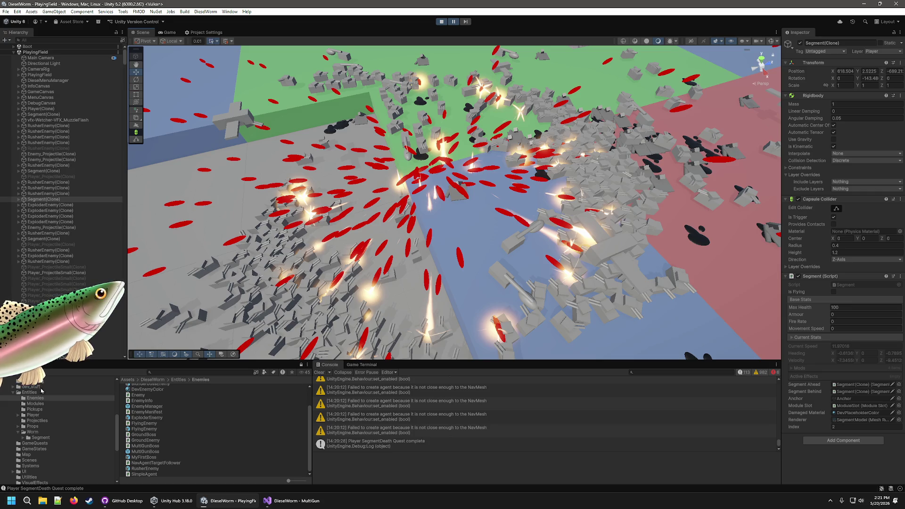
left_click(16, 505)
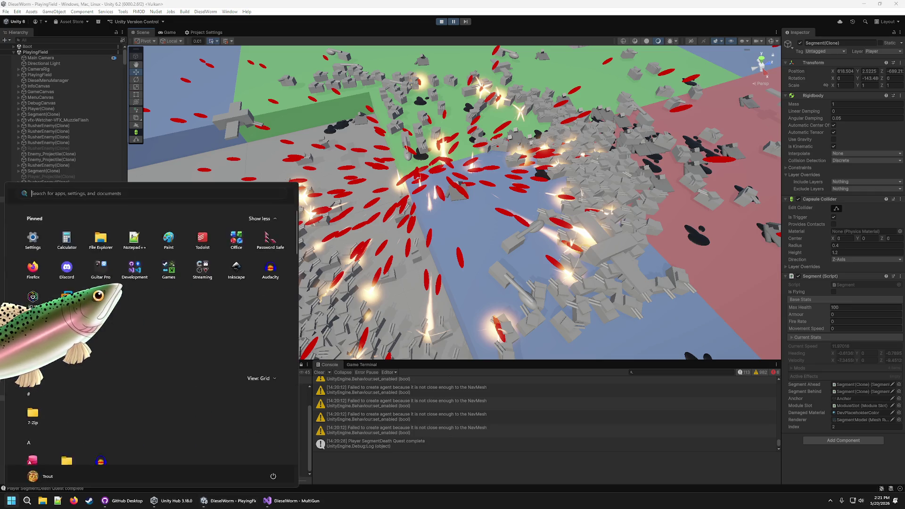
- Capture a Snipping Tool screenshot of the paused battle scene, then close the tool
type("steamn")
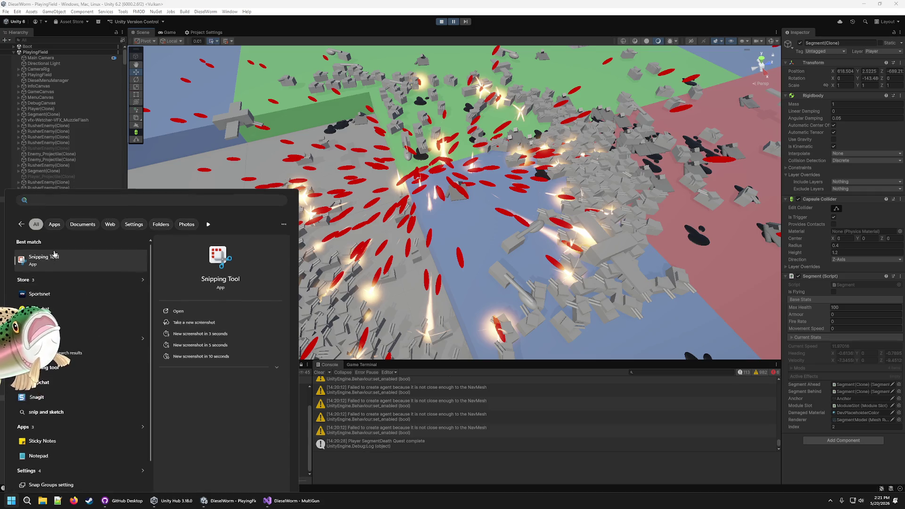
left_click(55, 253)
left_click(48, 20)
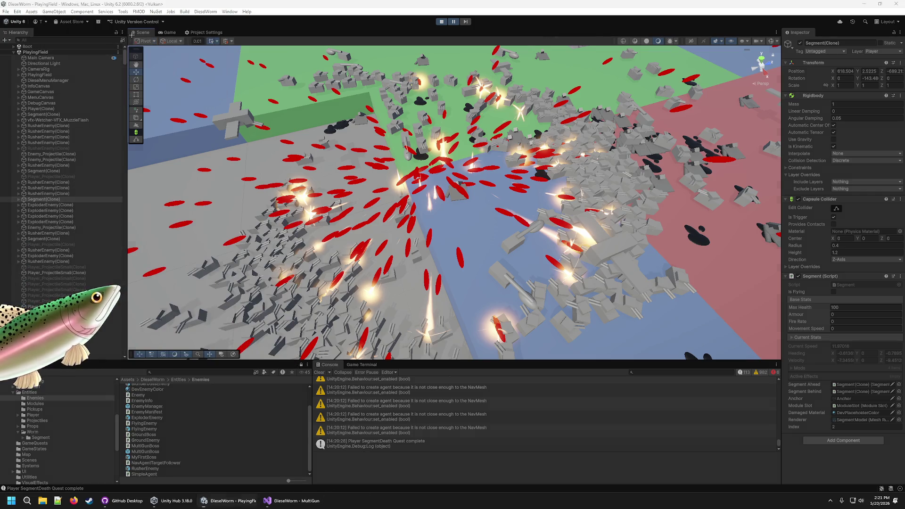
mouse_move(216, 127)
left_mouse_down()
mouse_move(717, 365)
mouse_move(790, 372)
mouse_move(781, 378)
left_mouse_up()
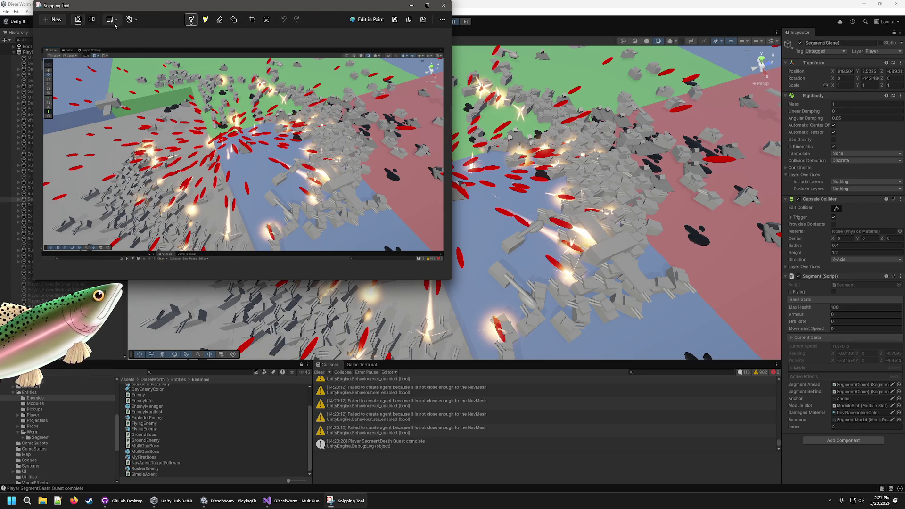
left_click(395, 20)
key("Return")
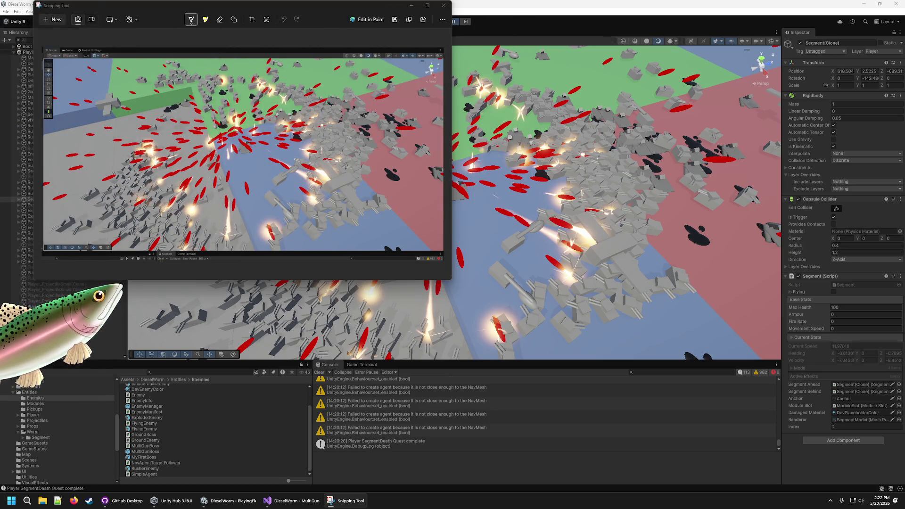
left_click(448, 9)
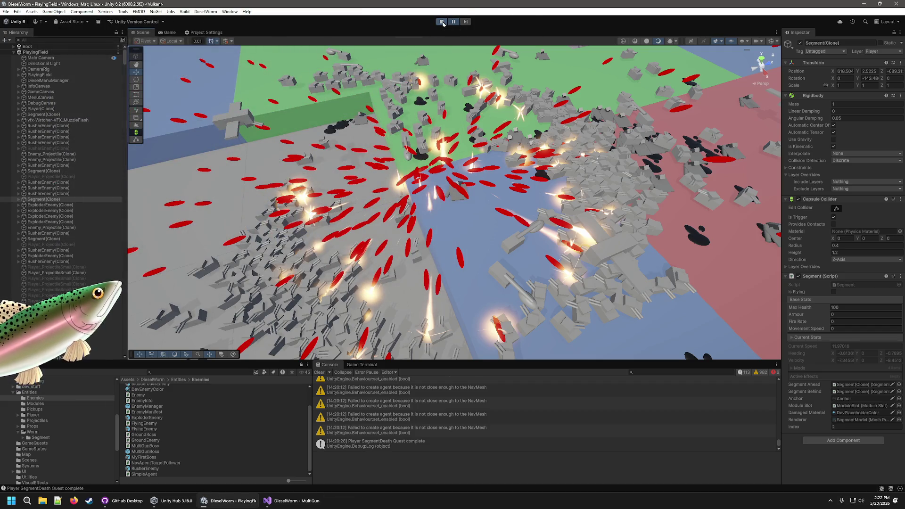
- Resume the game and pick the basic-gun upgrade at Level 6
left_click(454, 22)
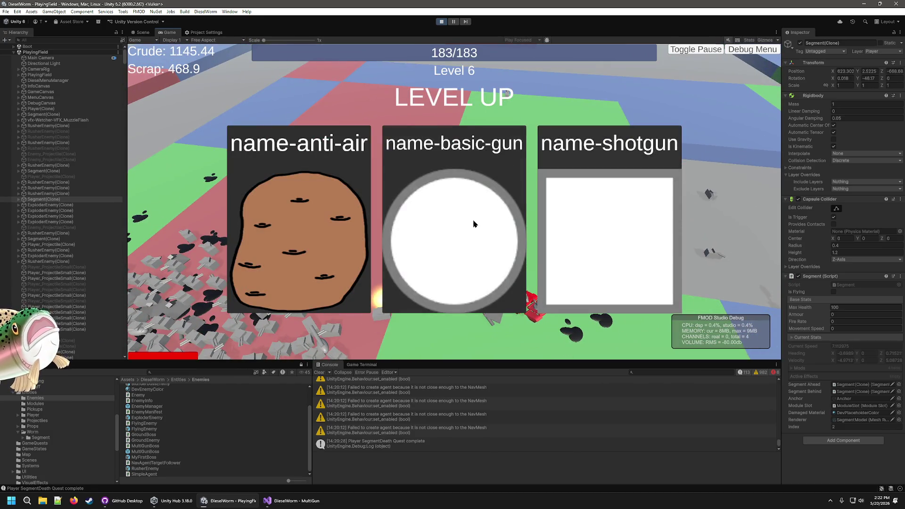
left_click(612, 260)
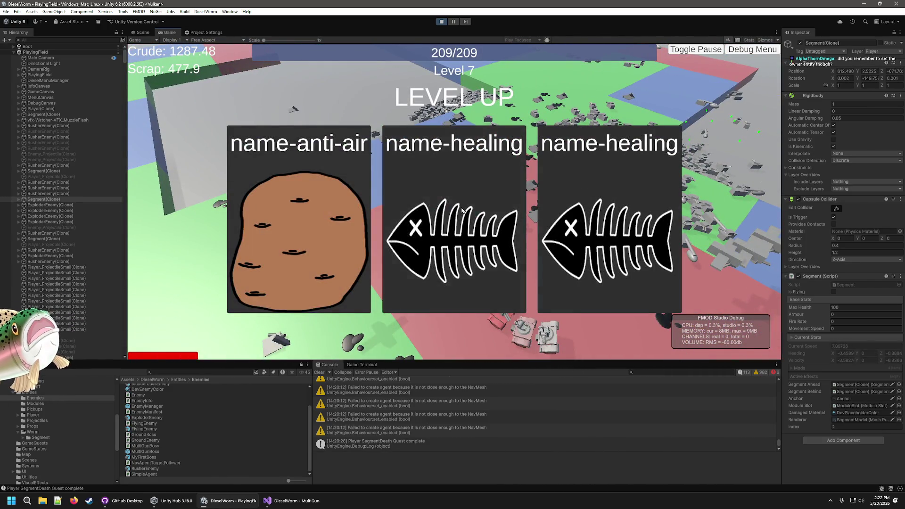
- Pick healing at Level 7, then a gun, then anti-air to reach Level 10
left_click(462, 210)
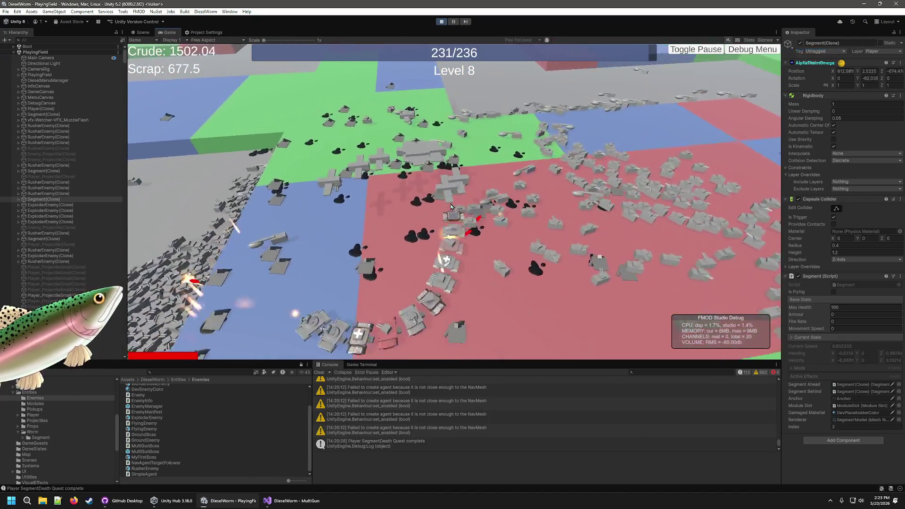
left_click(463, 251)
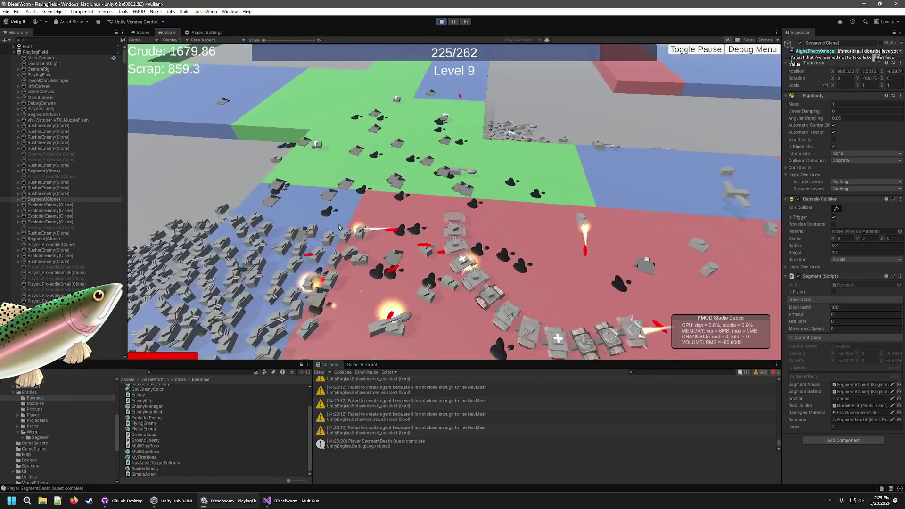
left_click(403, 244)
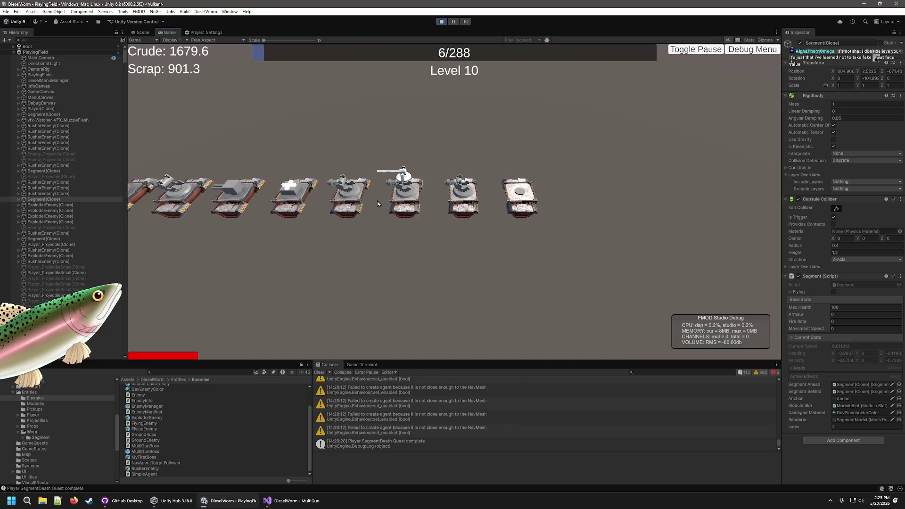
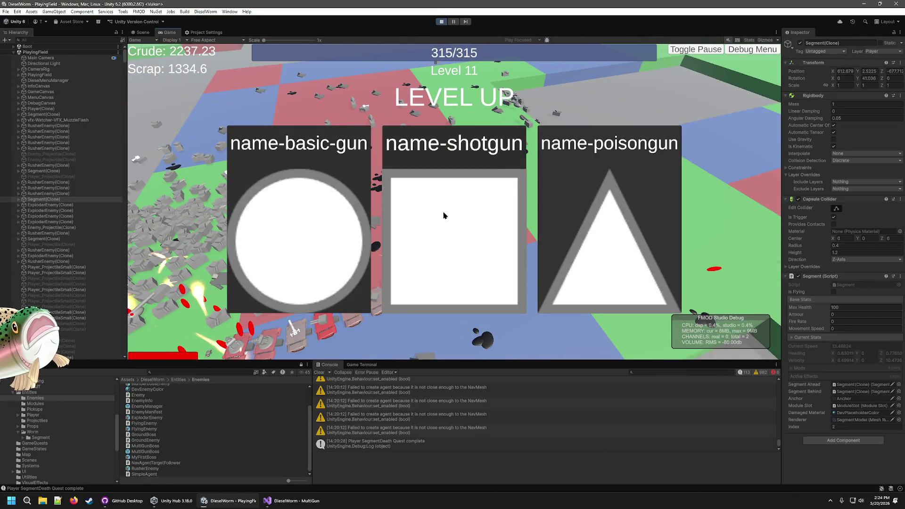
- Take the shotgun upgrade, play into Level 12, then pause and view the Scene
left_click(443, 215)
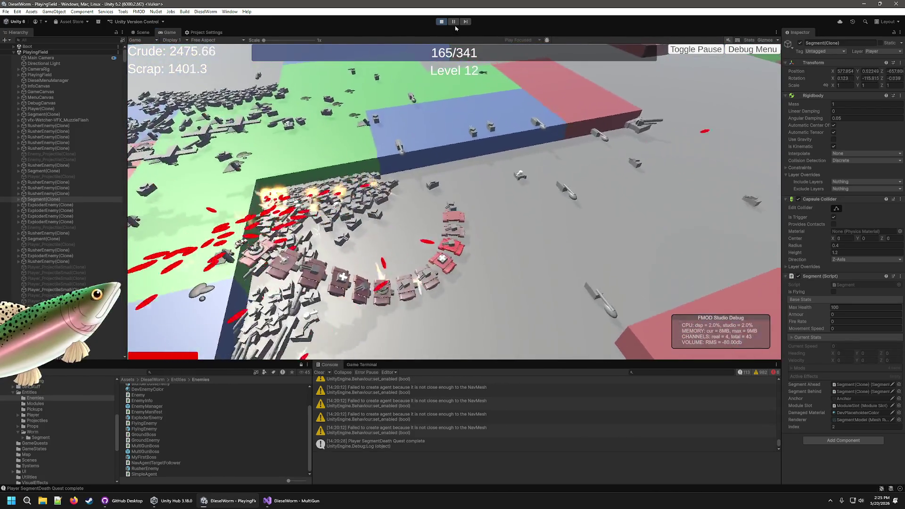
left_click(454, 23)
left_click(142, 33)
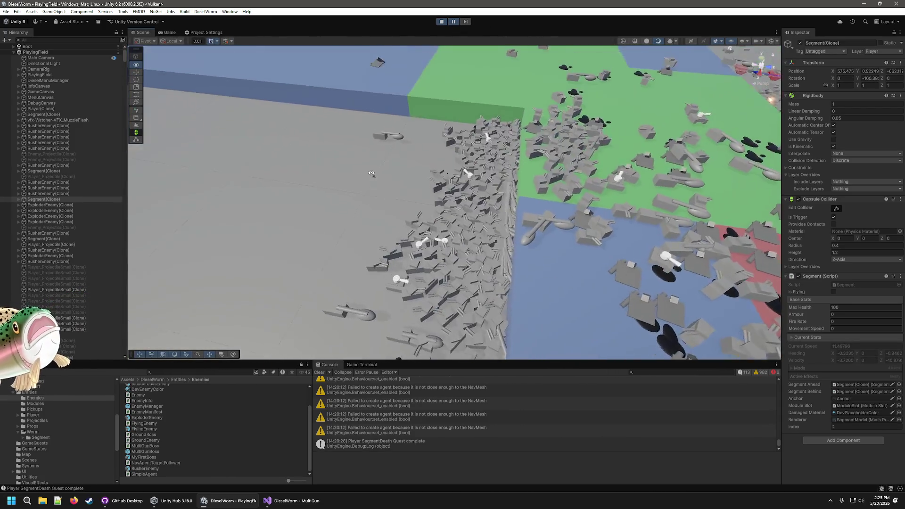
- Orbit to a wide arena view and save a Snipping Tool screenshot of the swarm
mouse_move(372, 173)
left_mouse_down()
mouse_move(536, 103)
mouse_move(604, 225)
mouse_move(517, 154)
left_mouse_up()
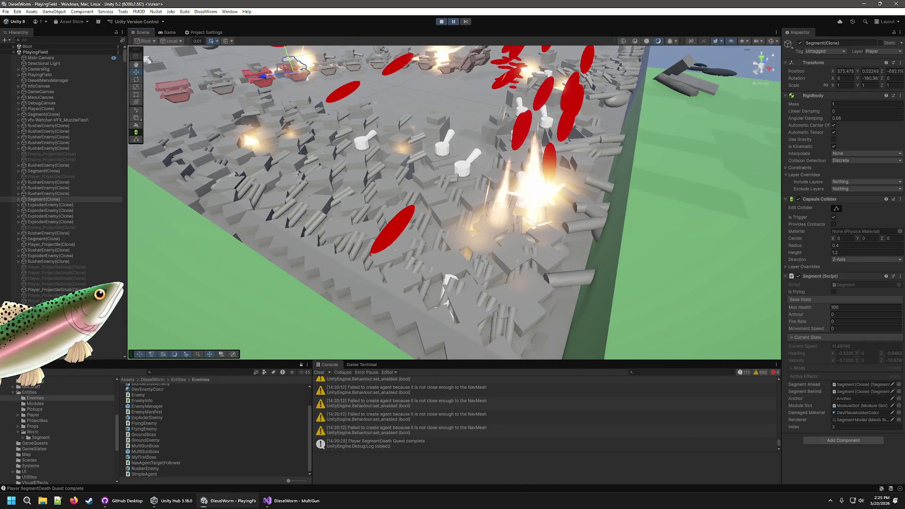
left_click(13, 506)
type("s")
left_click(49, 247)
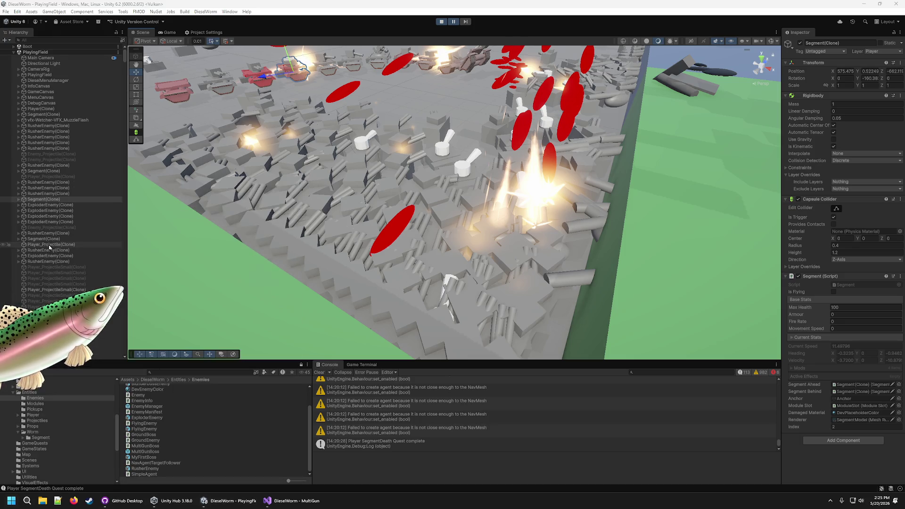
left_click(48, 22)
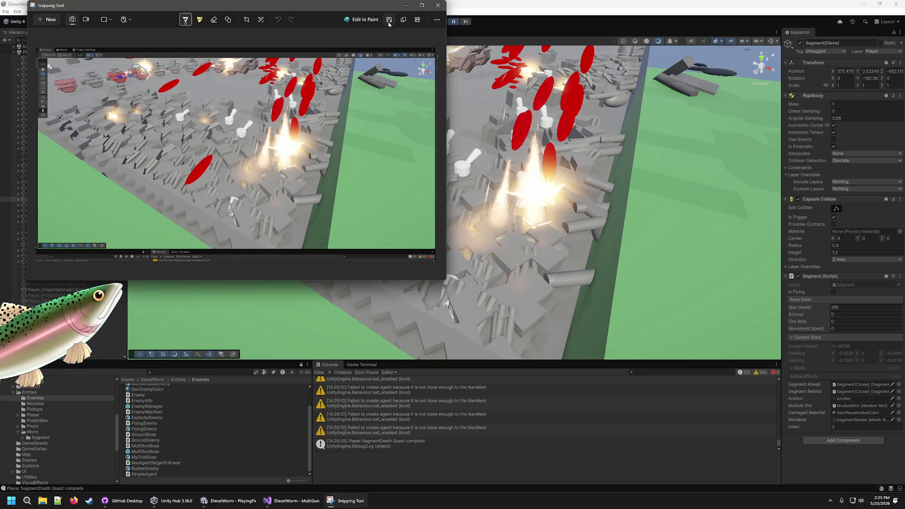
left_click(387, 20)
left_click(455, 203)
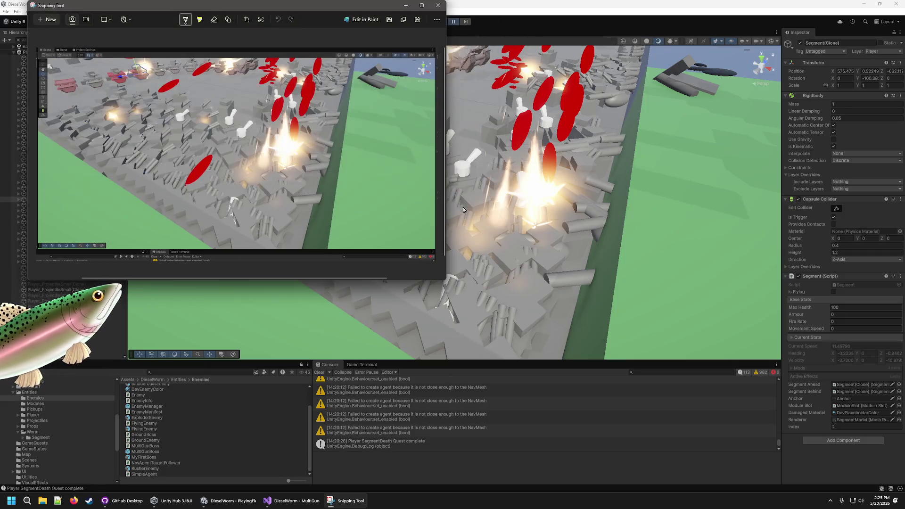
- Close the Snipping Tool, level the view to the horizon, and unpause the game
left_click(440, 7)
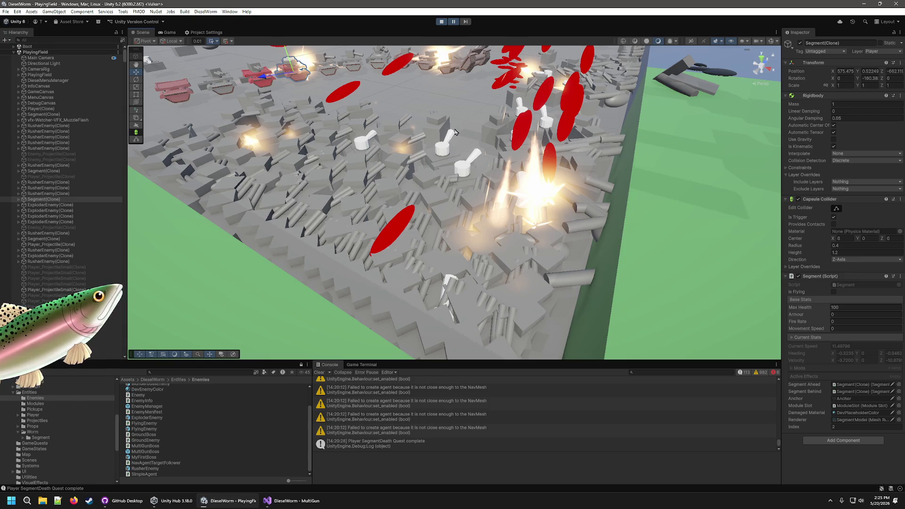
mouse_move(466, 162)
left_mouse_down()
mouse_move(122, 37)
mouse_move(588, 184)
mouse_move(625, 176)
mouse_move(561, 133)
left_mouse_up()
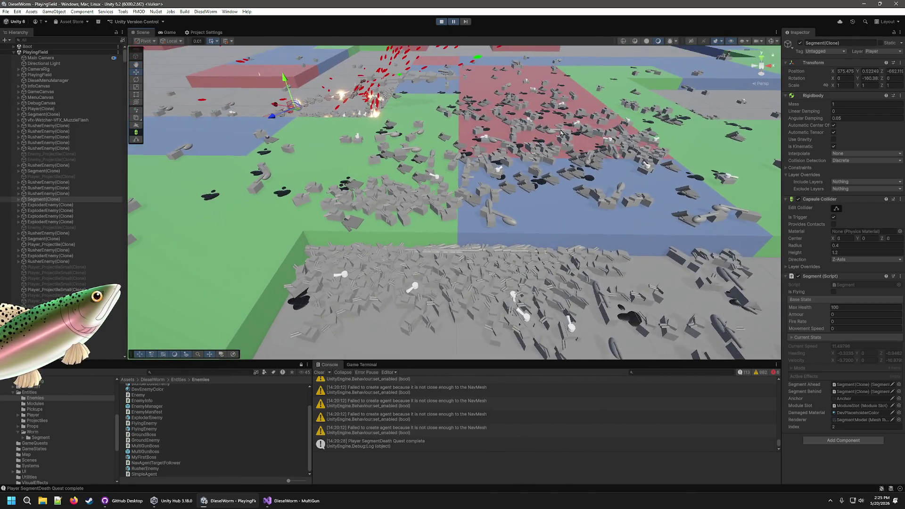
left_click(453, 22)
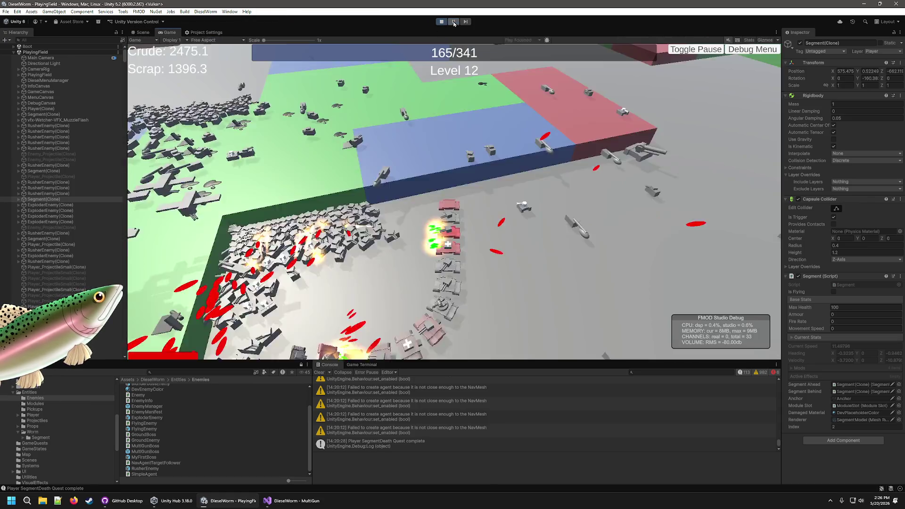
- Exit Play mode and open the NullReferenceException's source in NavAgentTargetFollower.cs at line 133
left_click(440, 21)
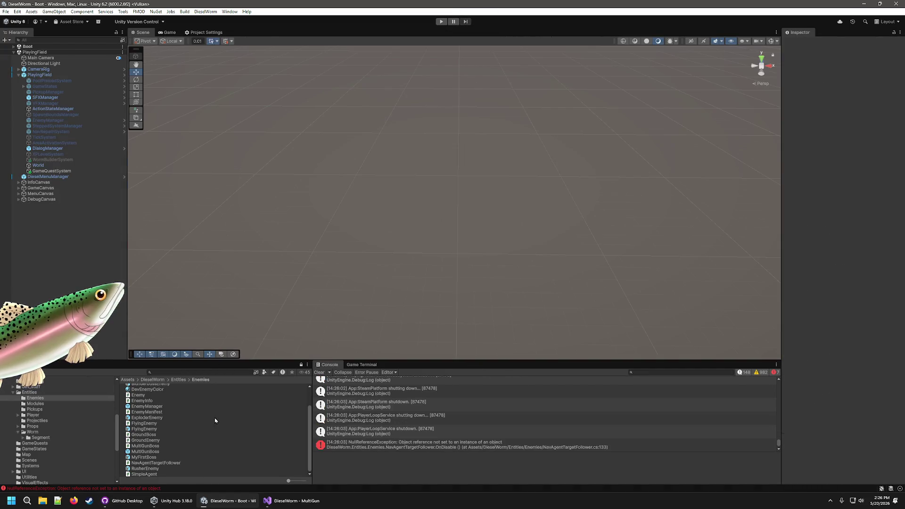
scroll(192, 399, "up", 2)
left_click(419, 447)
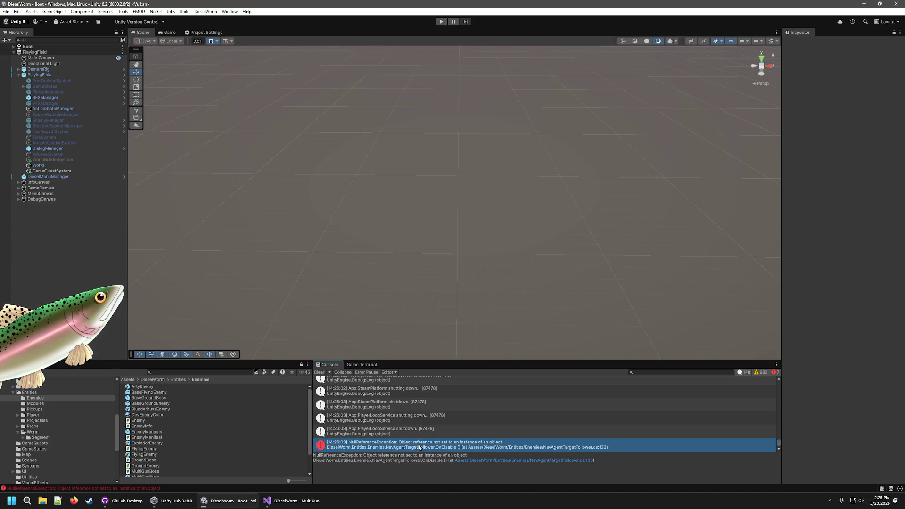
double_click(419, 447)
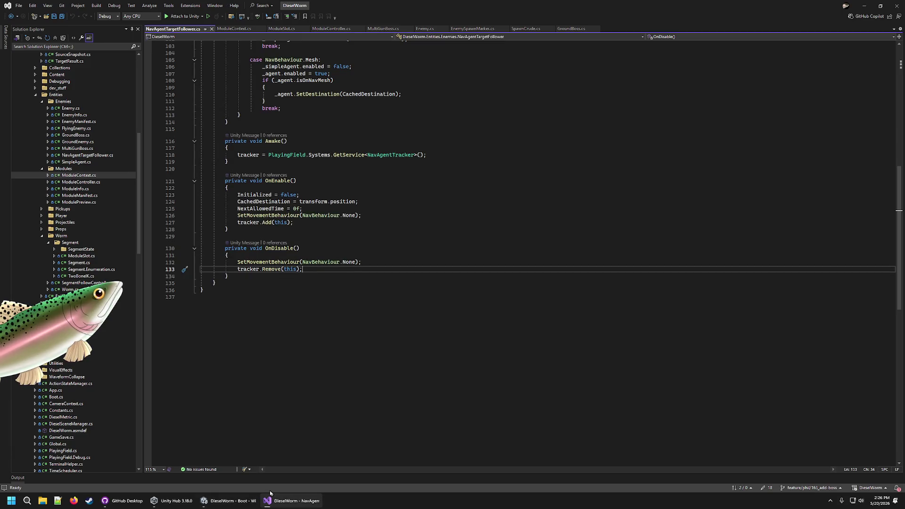
- Close NavAgentTargetFollower.cs in Visual Studio and bring up GitHub Desktop's 18 changed files
left_click(230, 501)
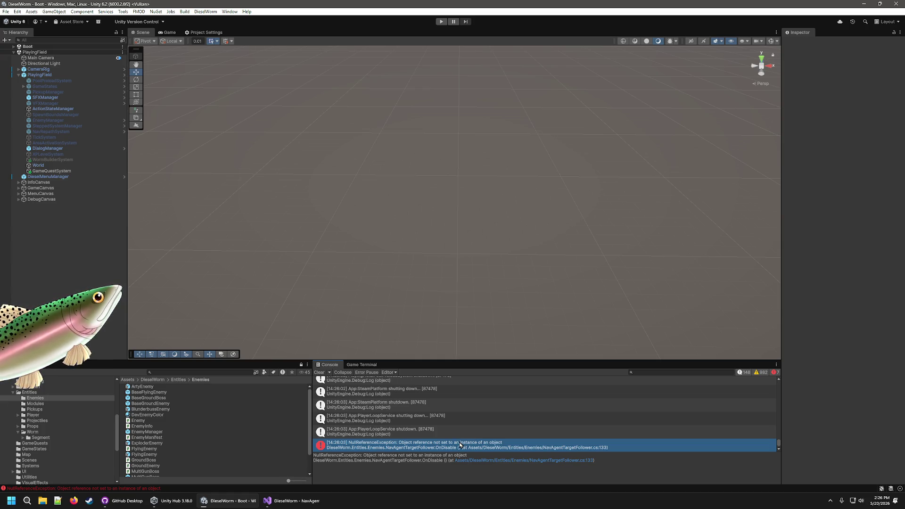
left_click(286, 503)
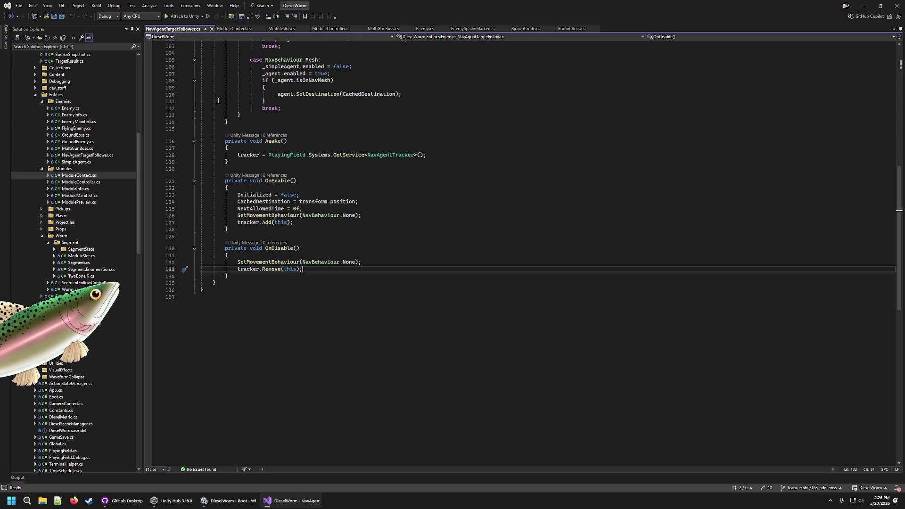
left_click(212, 29)
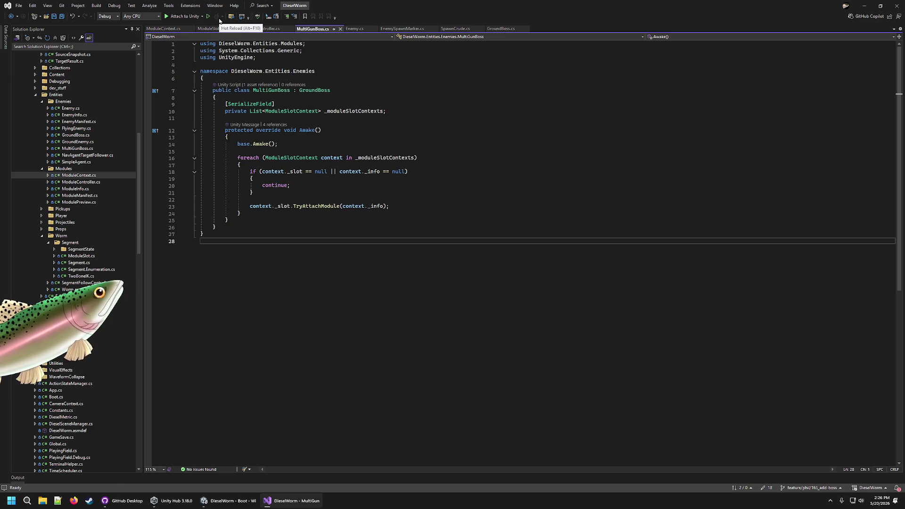
left_click(121, 500)
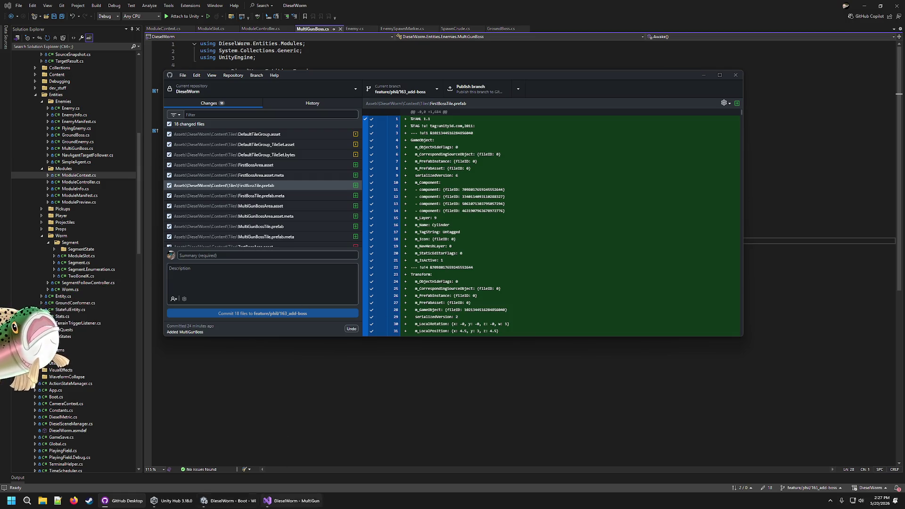
- Enter the commit summary 'Added multigunboss setpiece'
left_click(218, 255)
type("Added")
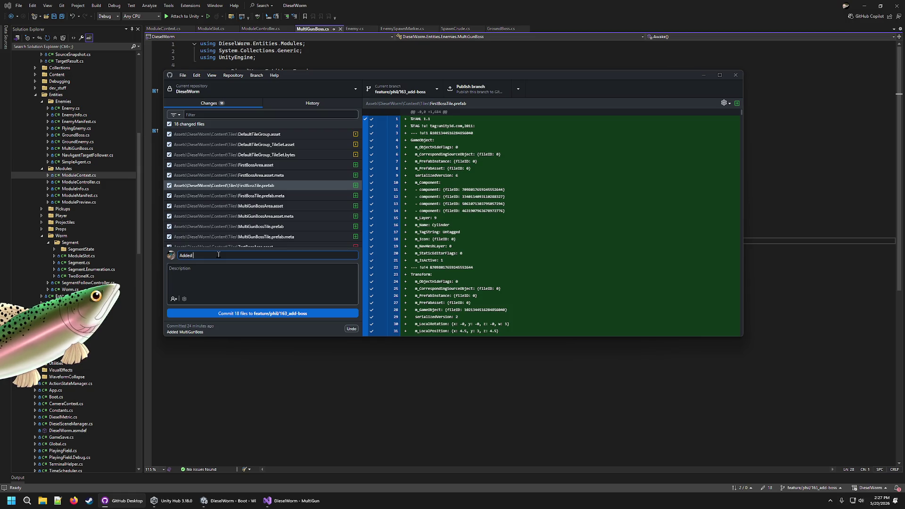
type(" mu")
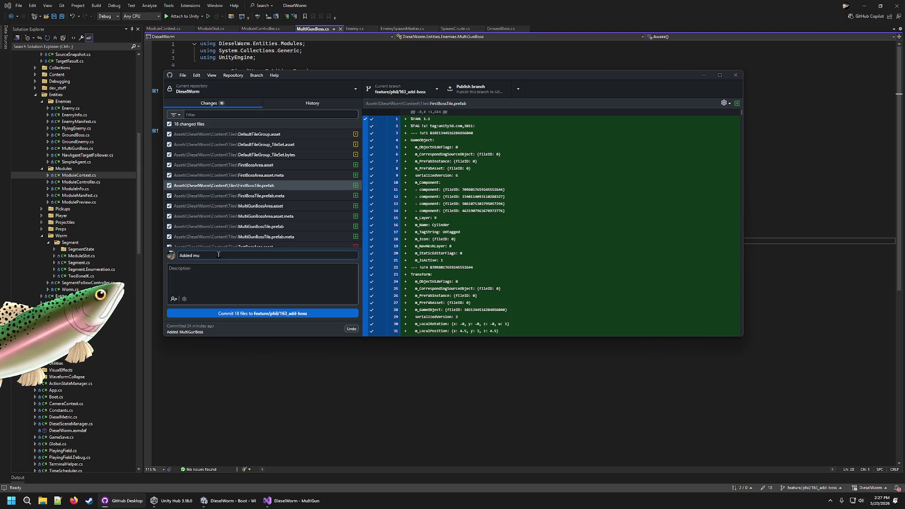
type("lt til")
key("BackSpace")
key("BackSpace")
type("setpieces for")
key("BackSpace")
key("BackSpace")
key("BackSpace")
key("BackSpace")
key("BackSpace")
key("BackSpace")
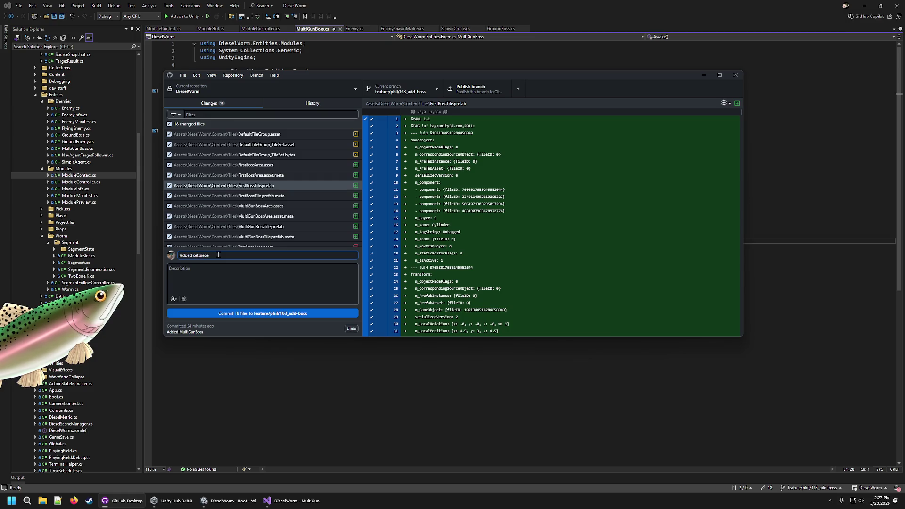
type("ss set")
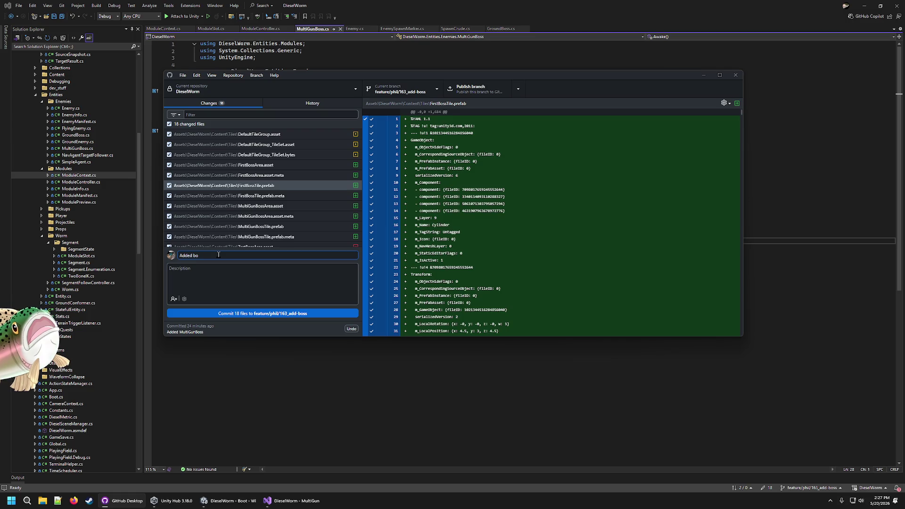
type("multigunbo")
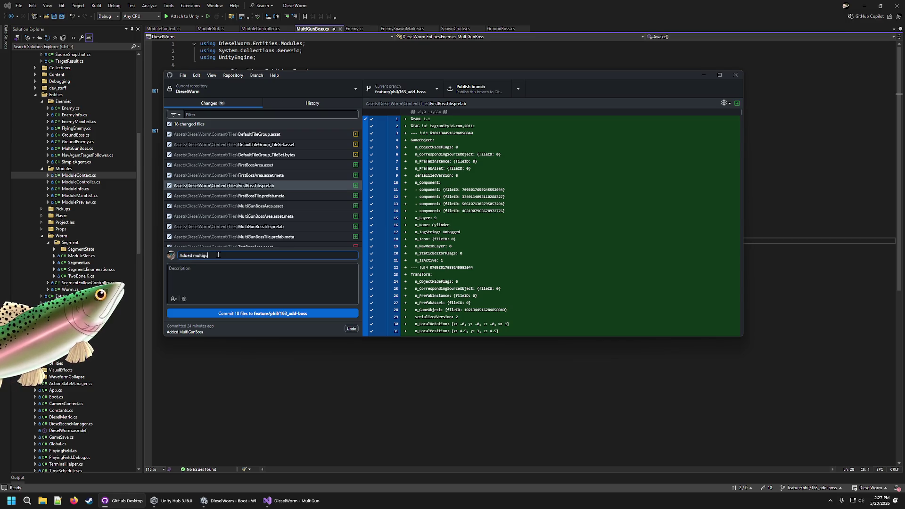
type("ss setpiece")
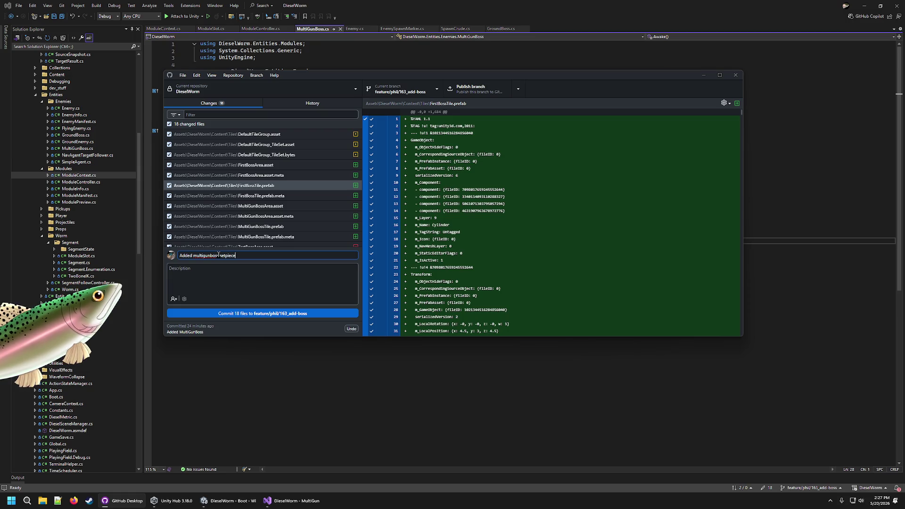
- Describe creating a separate setpiece for the multigunboss and commit all 18 files
key("Tab")
type("Created a")
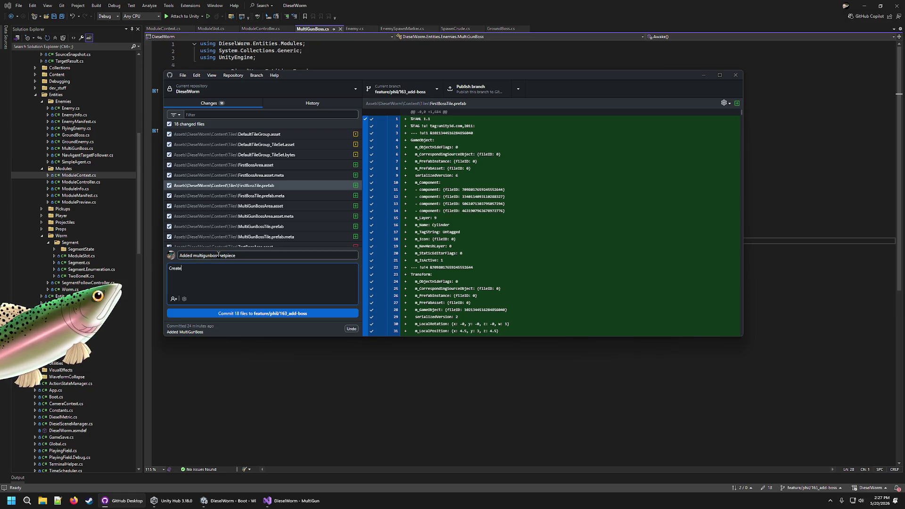
type(" separate ")
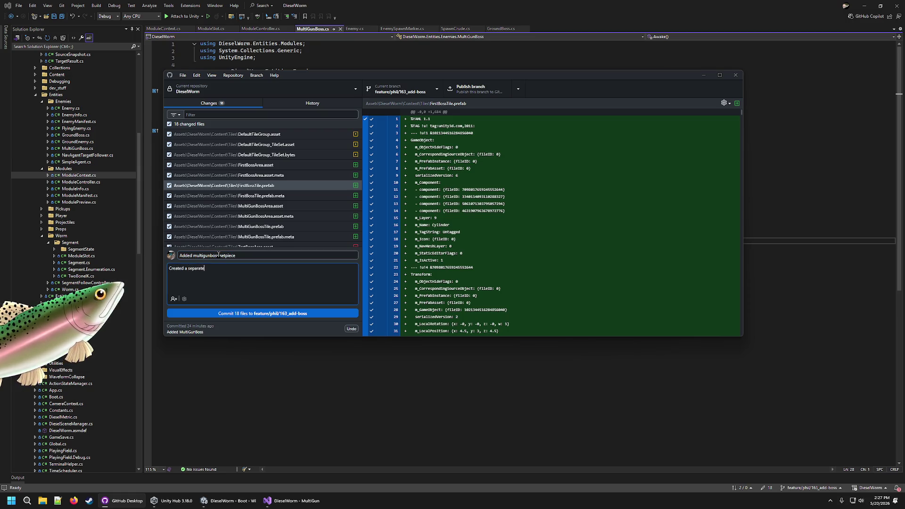
type("setpieve")
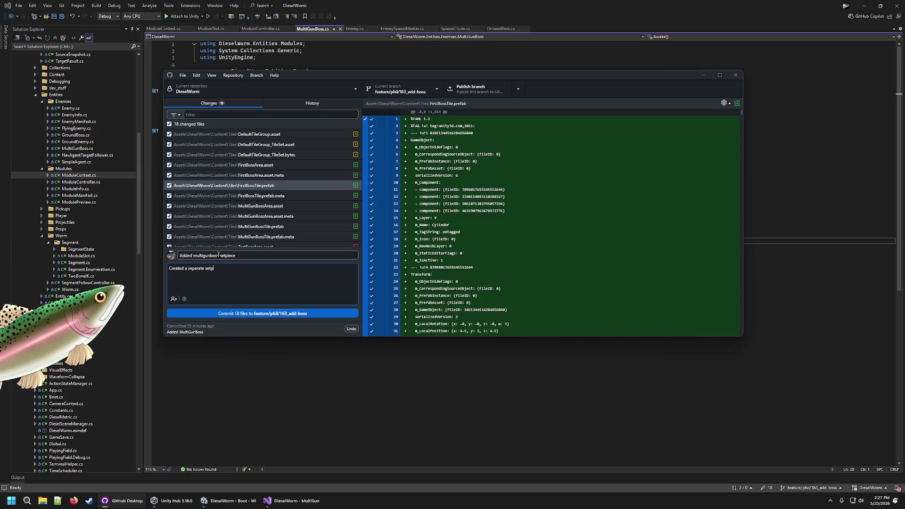
key("BackSpace")
type("ce")
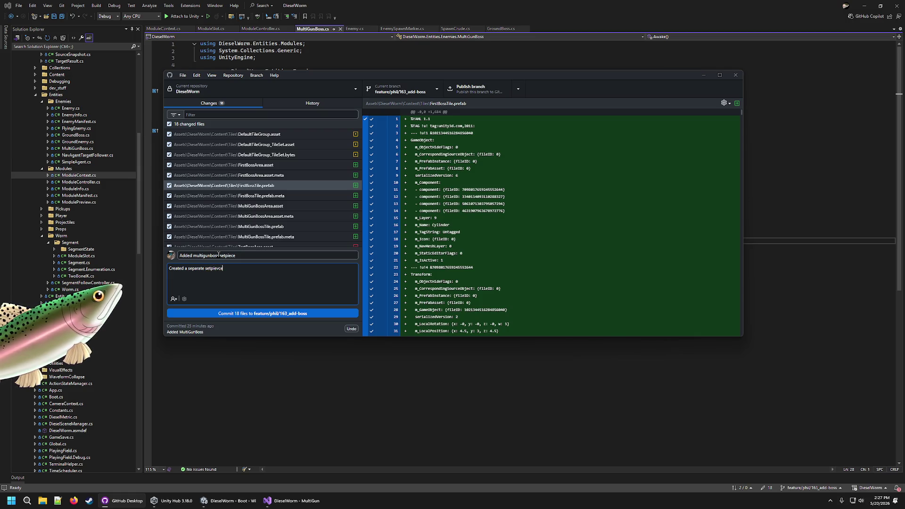
type(" froor th")
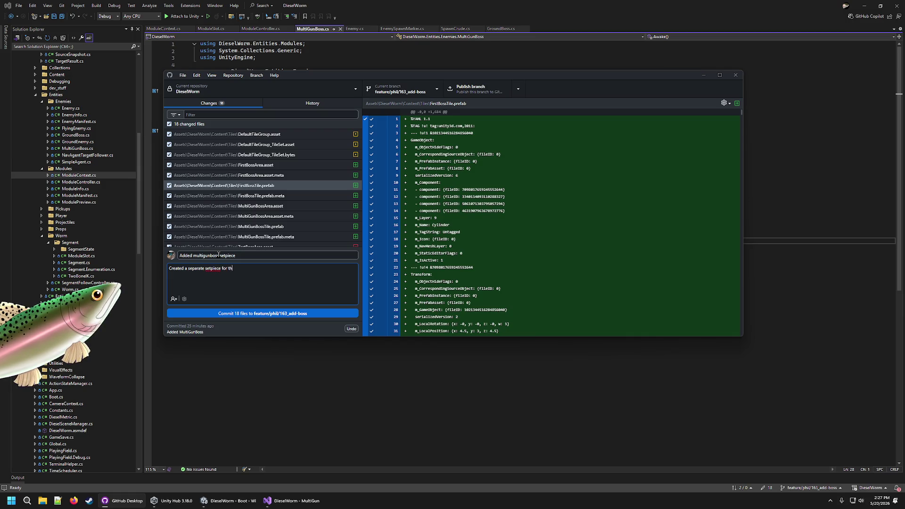
type("e multigunboss")
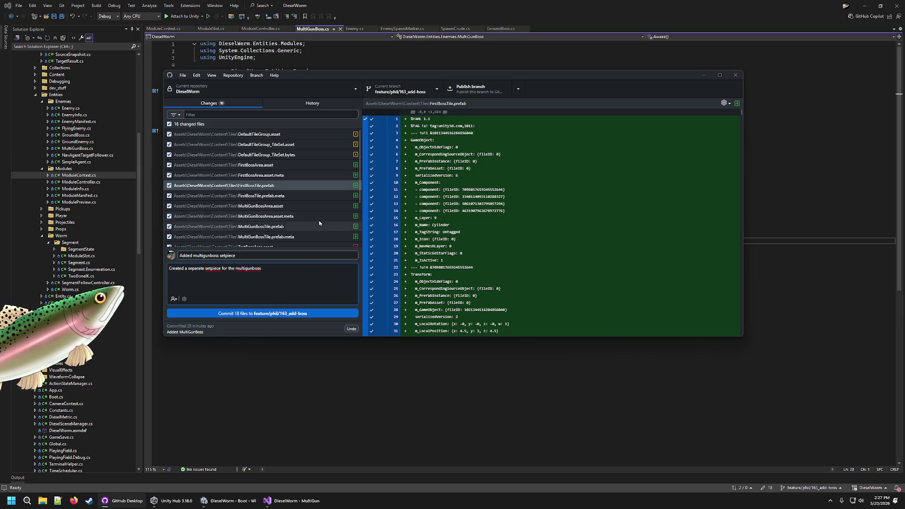
scroll(311, 226, "down", 3)
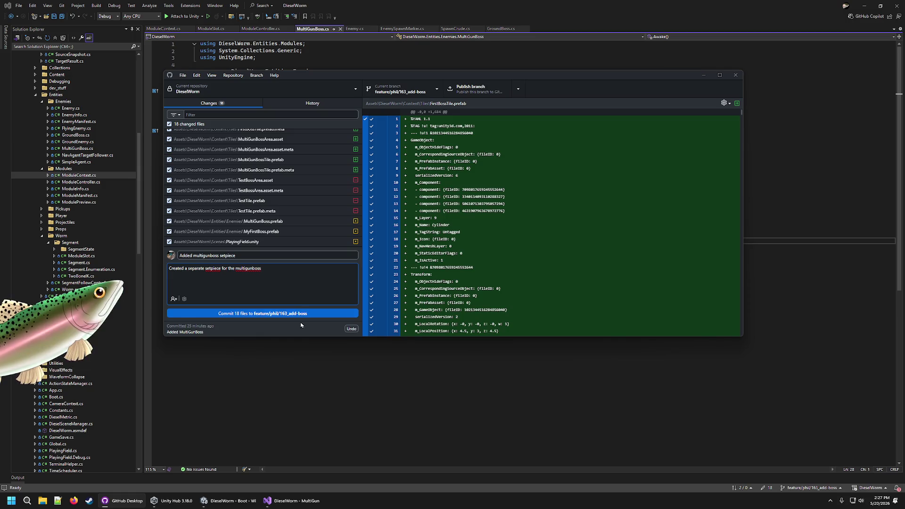
left_click(299, 314)
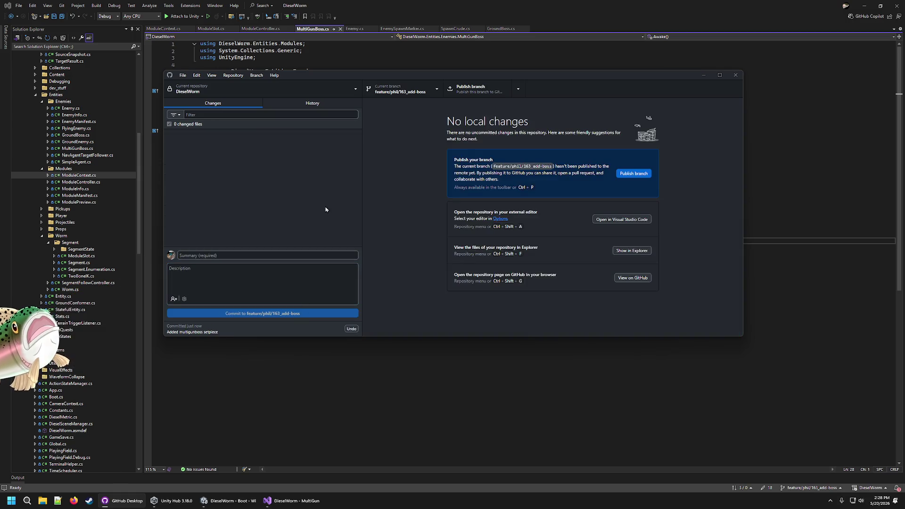
- Glance over the enemy assets in Unity, then open GroundBoss.cs from Solution Explorer
left_click(548, 4)
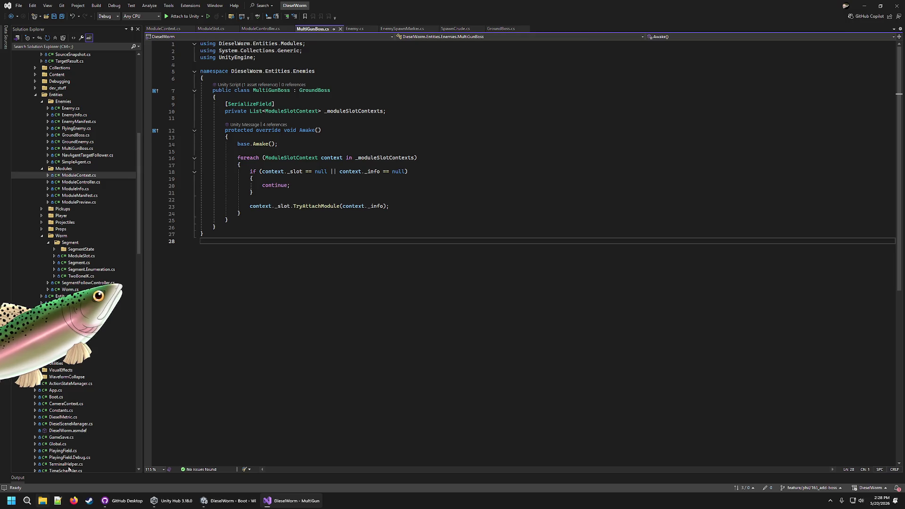
left_click(243, 496)
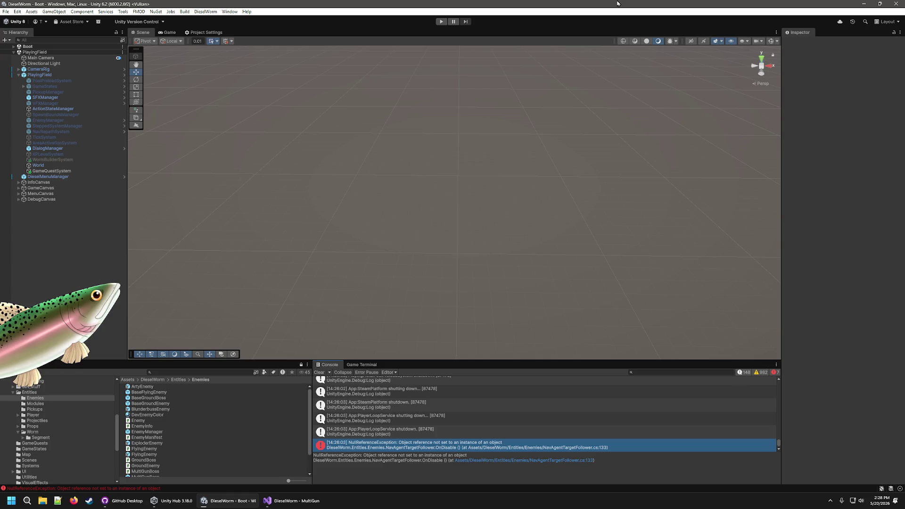
scroll(231, 413, "down", 2)
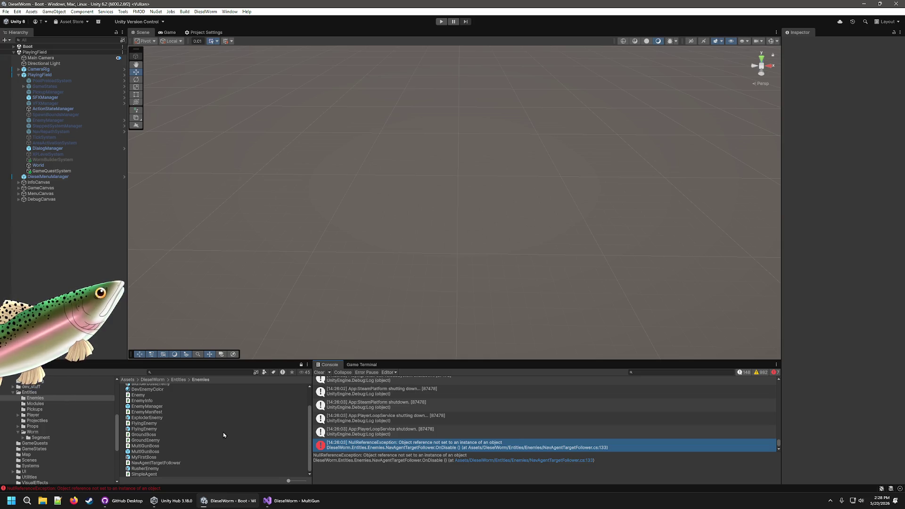
left_click(288, 500)
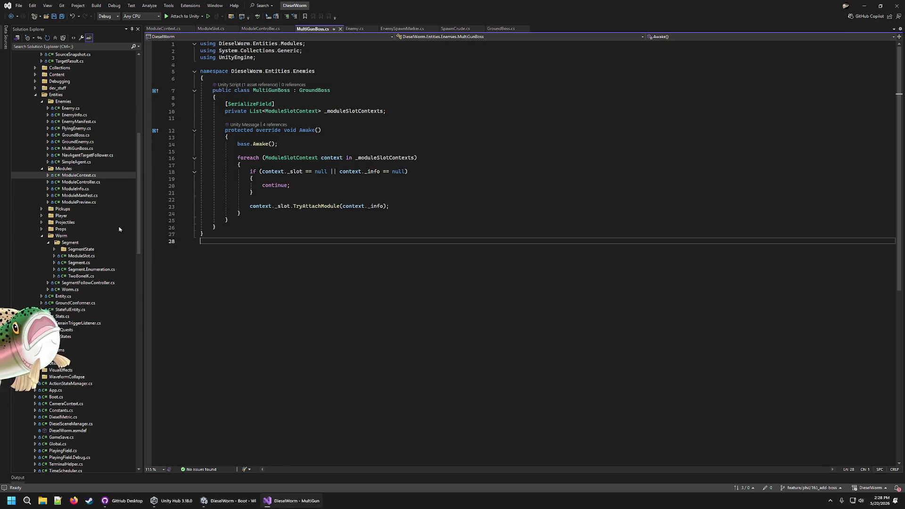
left_click(83, 135)
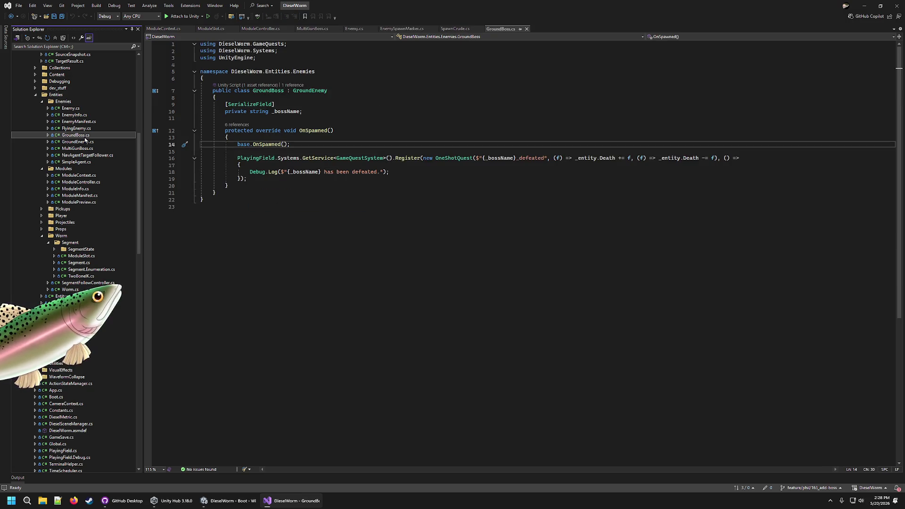
- Duplicate GroundBoss.cs in Solution Explorer and rename the copy to FlyingBoss.cs
key("ctrl+c")
key("ctrl+v")
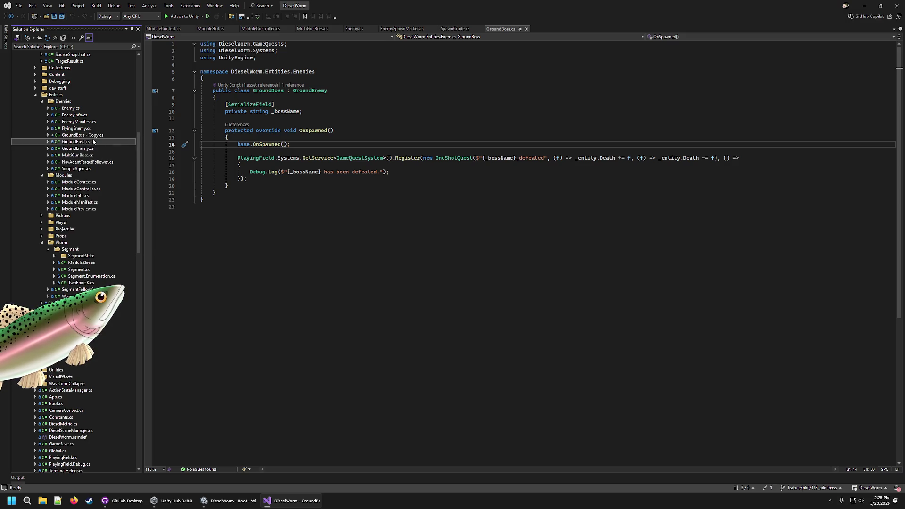
left_click(91, 135)
right_click(91, 135)
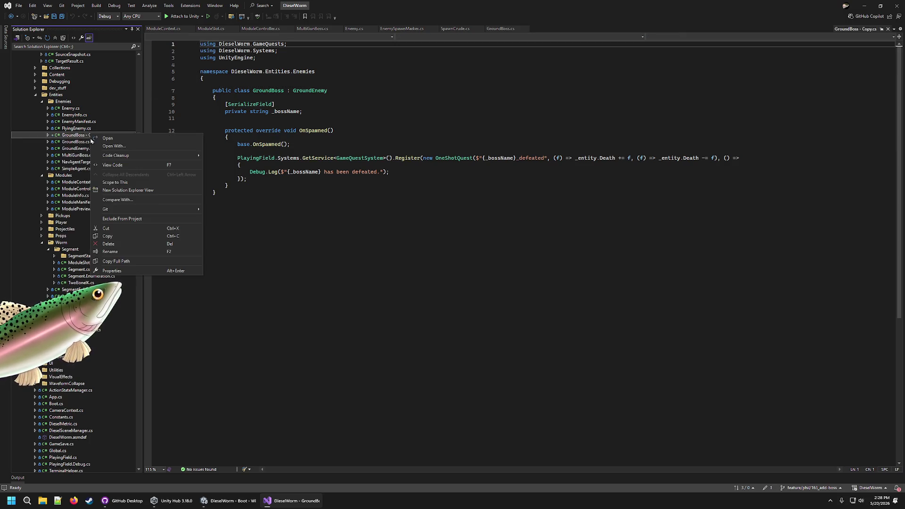
left_click(118, 251)
key("Right")
key("BackSpace")
key("BackSpace")
key("BackSpace")
key("BackSpace")
key("BackSpace")
key("BackSpace")
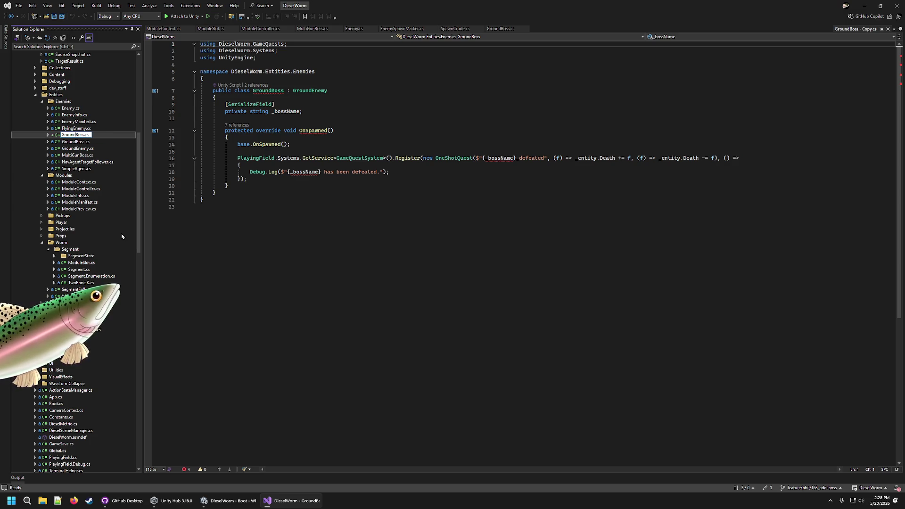
key("Left")
key("Left")
key("Left")
key("BackSpace")
key("BackSpace")
key("BackSpace")
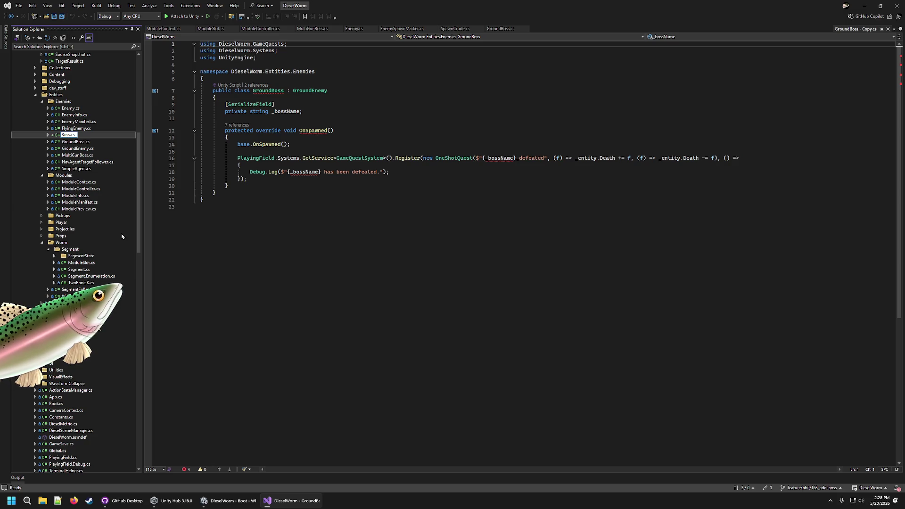
type("Flying")
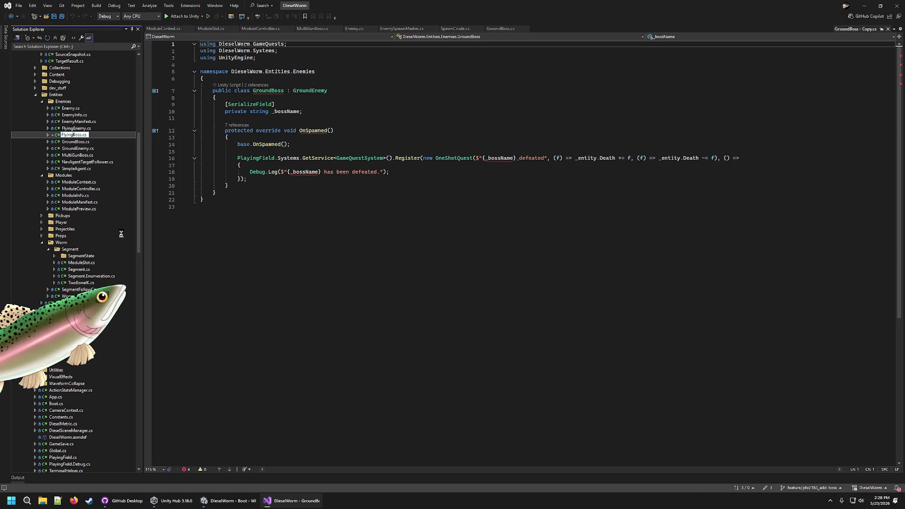
key("Return")
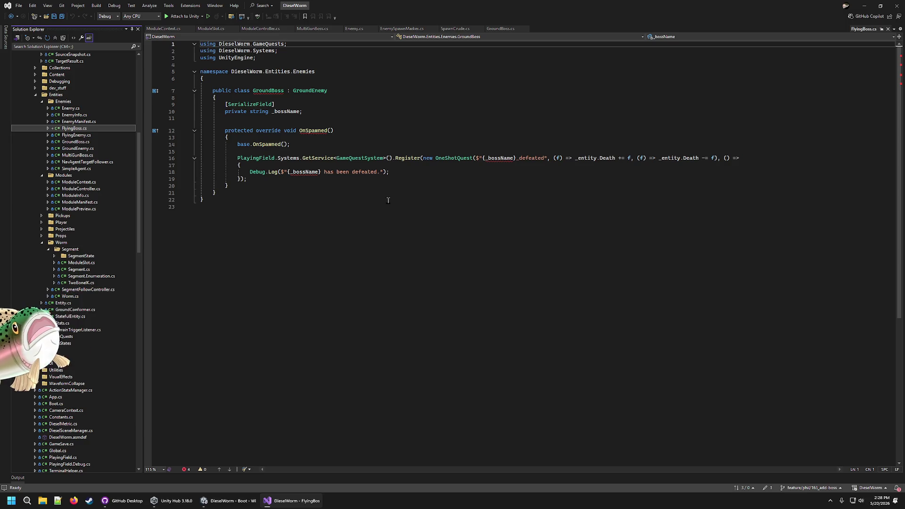
- Delete 'Ground' from the class name on line 7 of FlyingBoss.cs
left_click(316, 100)
left_click(325, 90)
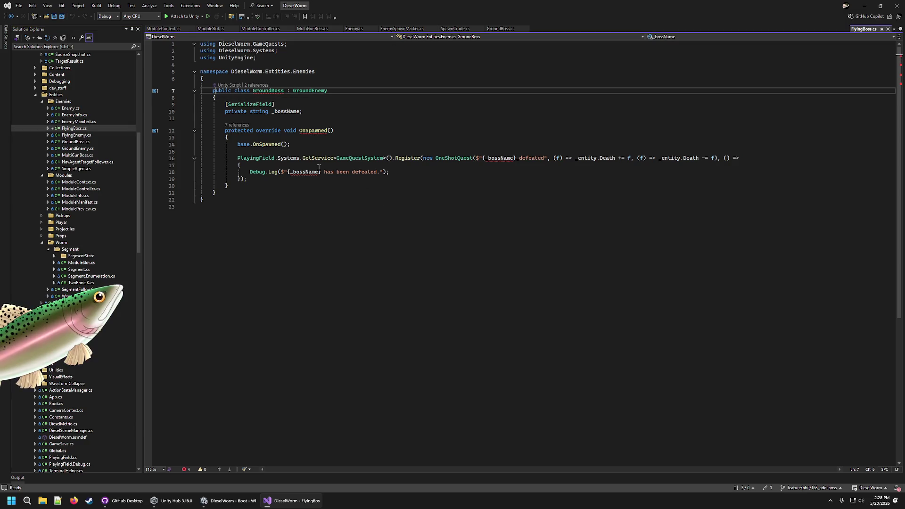
key("ctrl+Left")
key("ctrl+Left")
key("ctrl+Left")
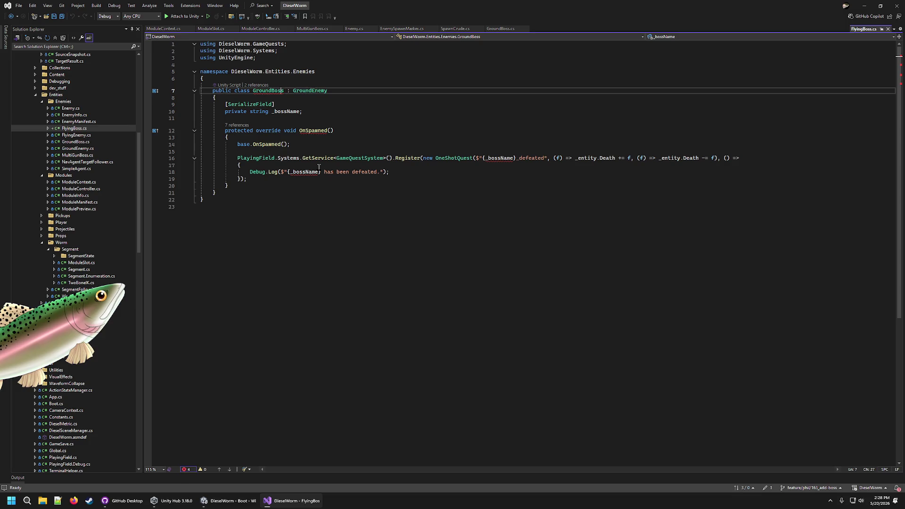
key("Delete")
key("Delete")
key("Delete")
- Rename the class to FlyingBoss, change its base to FlyingEnemy, and save
type("Flying")
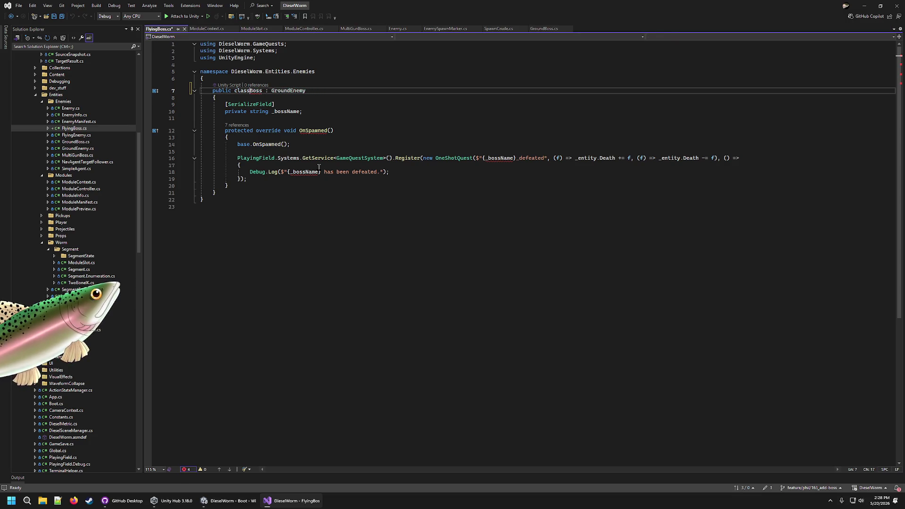
key("Return")
key("ctrl+Right")
key("ctrl+Right")
key("shift+Right")
key("shift+Right")
key("shift+Right")
type("F")
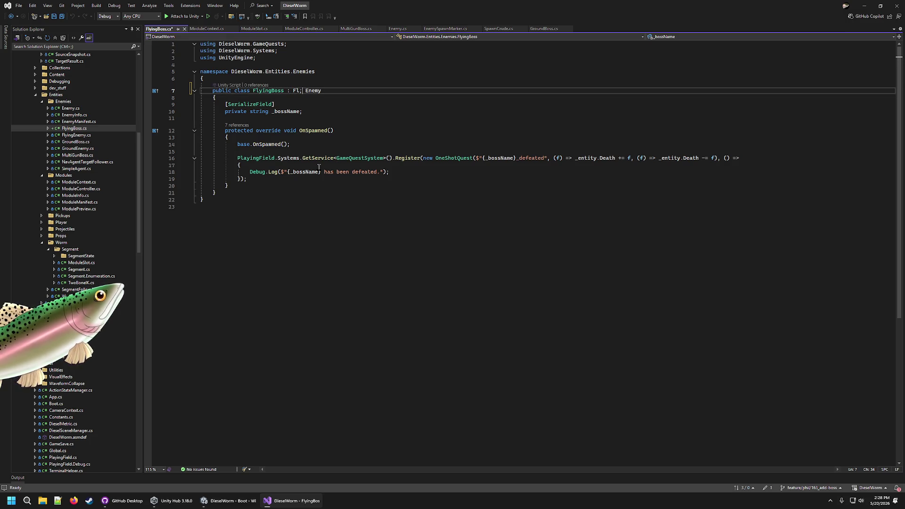
type("lying")
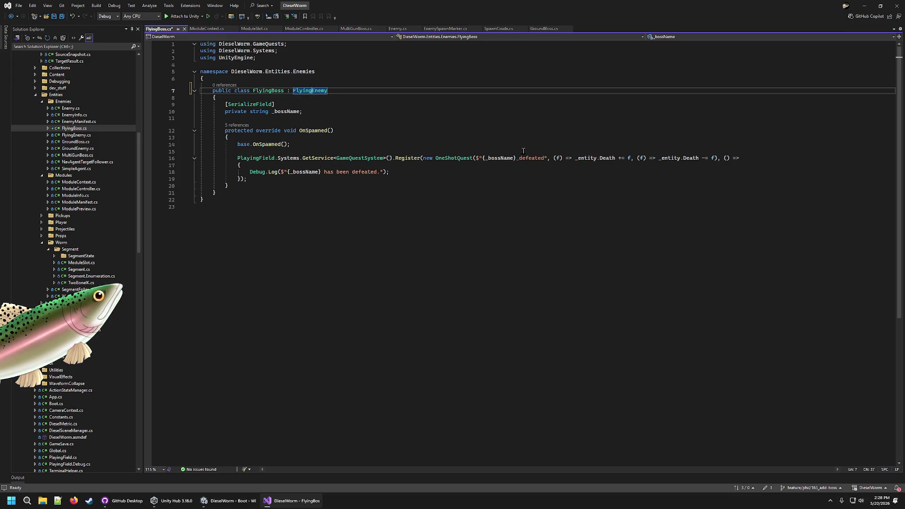
left_click(523, 178)
key("ctrl+s")
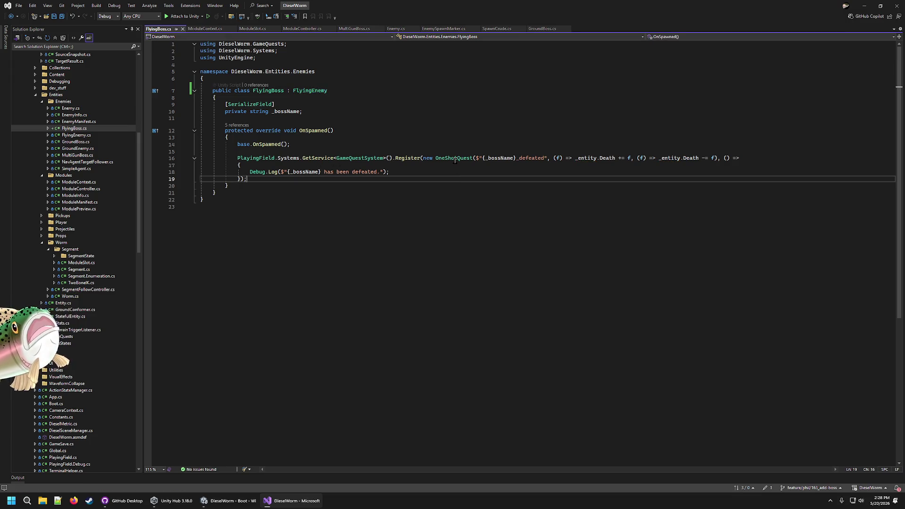
- Scroll through the FlyingBoss script, then switch back to Unity
left_click(312, 111)
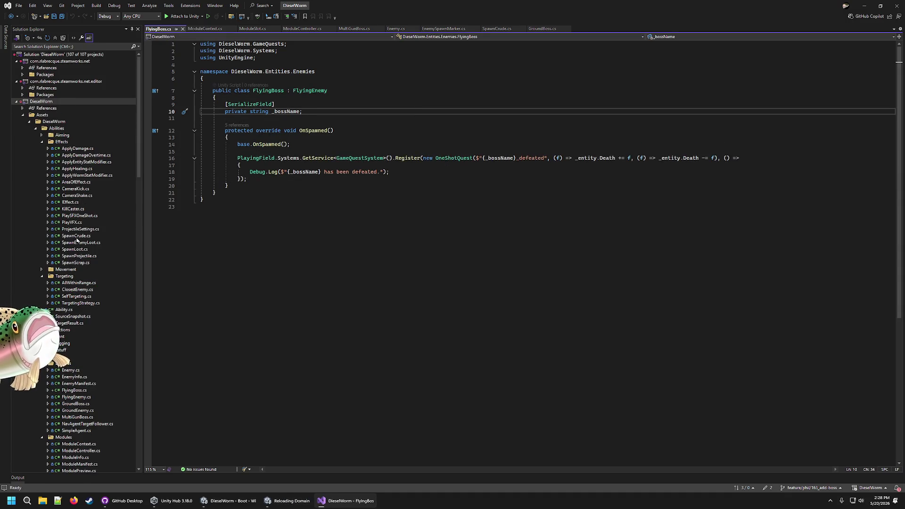
scroll(73, 255, "down", 7)
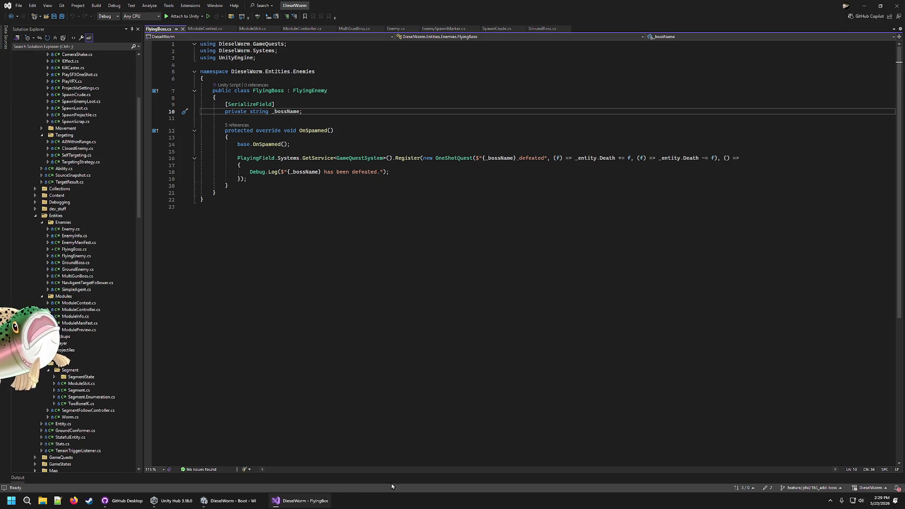
left_click(235, 504)
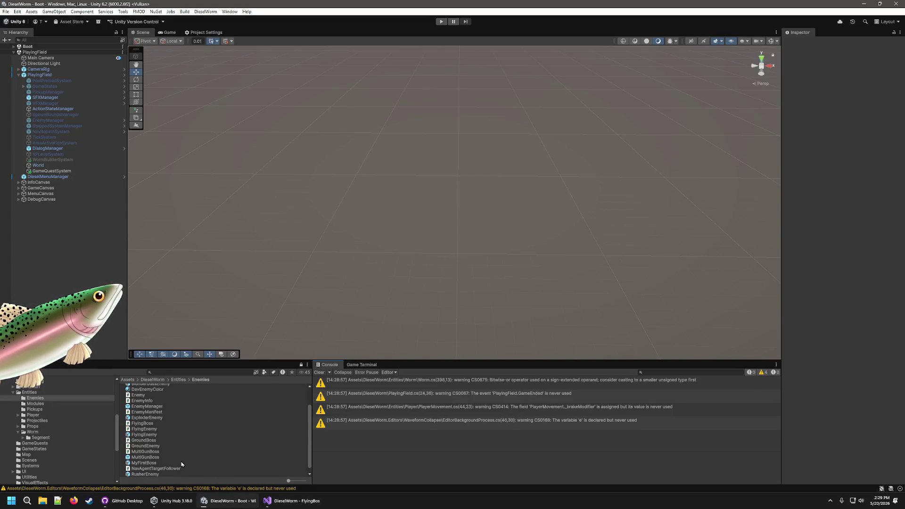
- Duplicate the BaseFlyingEnemy prefab and rename the copy to BaseFlyingBoss
scroll(179, 450, "down", 1)
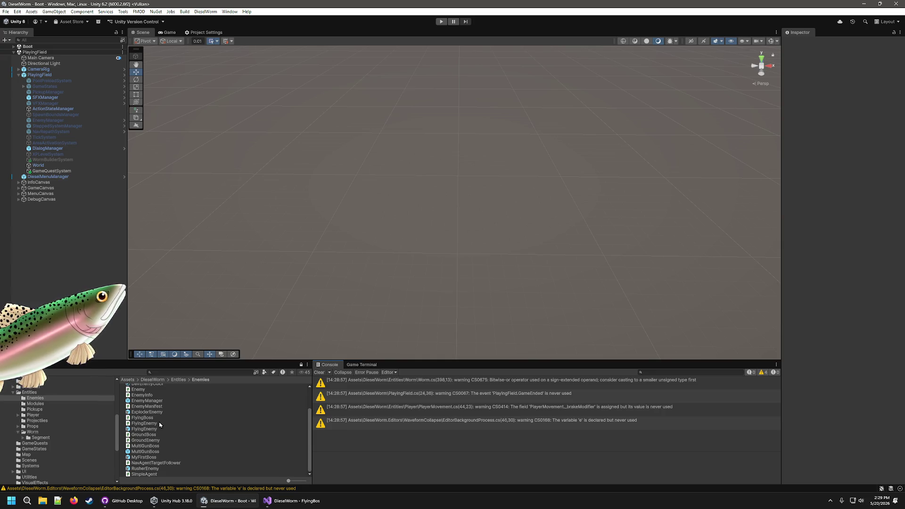
scroll(168, 409, "up", 2)
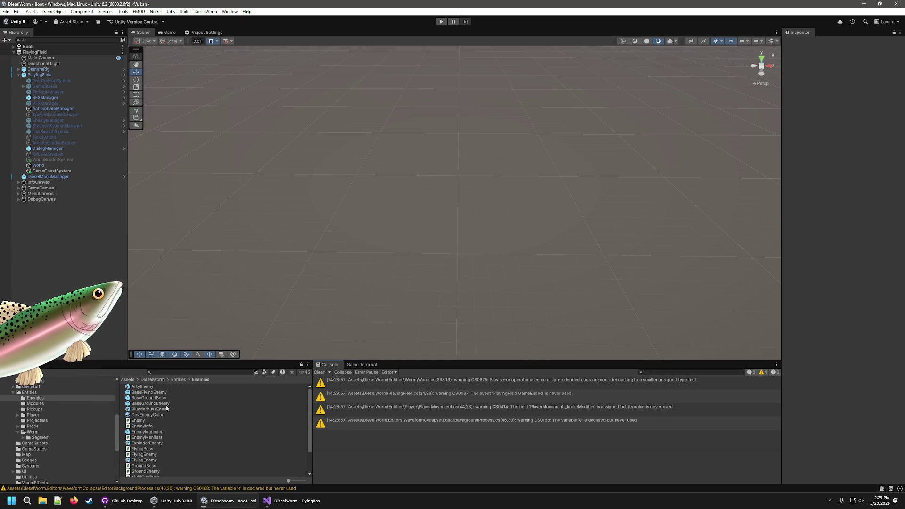
left_click(163, 398)
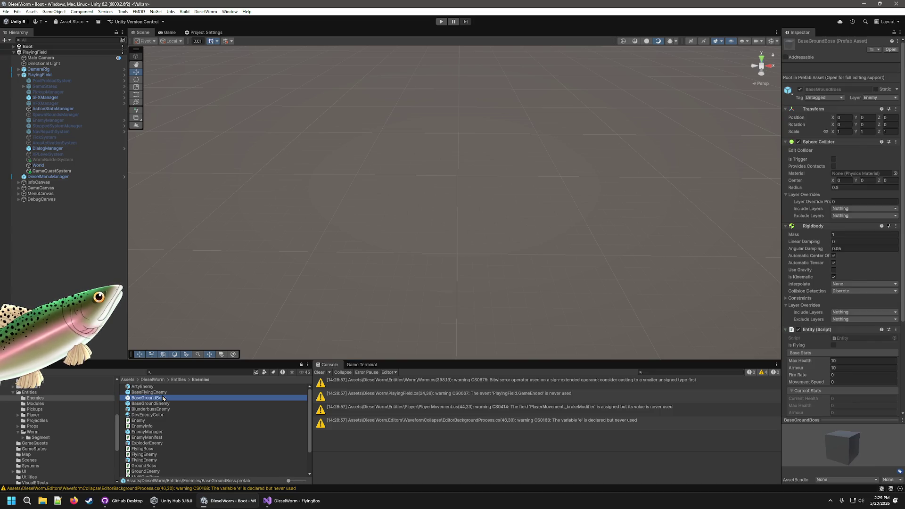
left_click(165, 394)
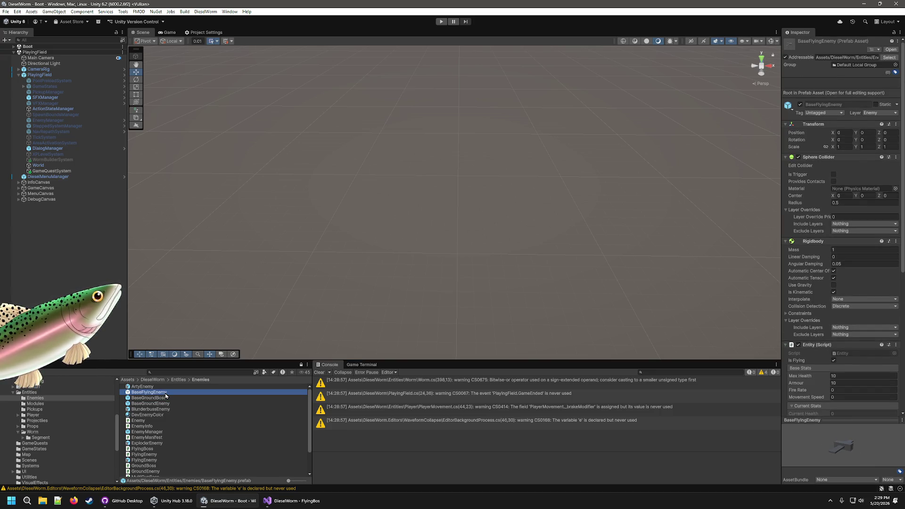
key("ctrl+d")
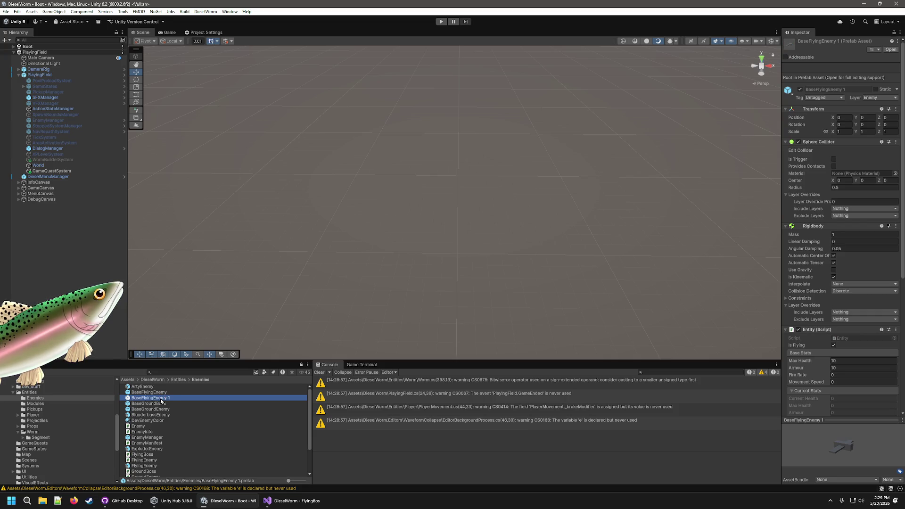
right_click(160, 398)
left_click(218, 233)
key("End")
key("BackSpace")
key("BackSpace")
key("BackSpace")
key("BackSpace")
key("BackSpace")
key("BackSpace")
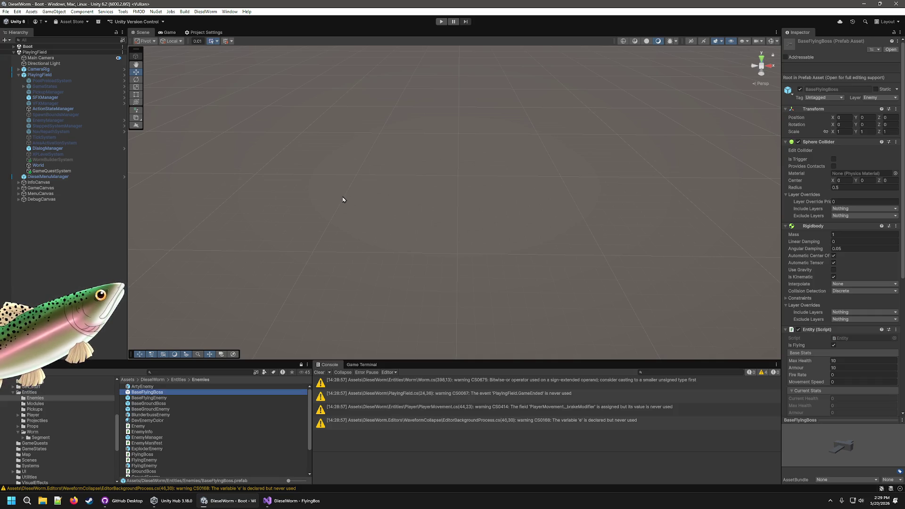
- Remove the Flying Enemy component from the BaseFlyingBoss prefab
scroll(197, 465, "down", 3)
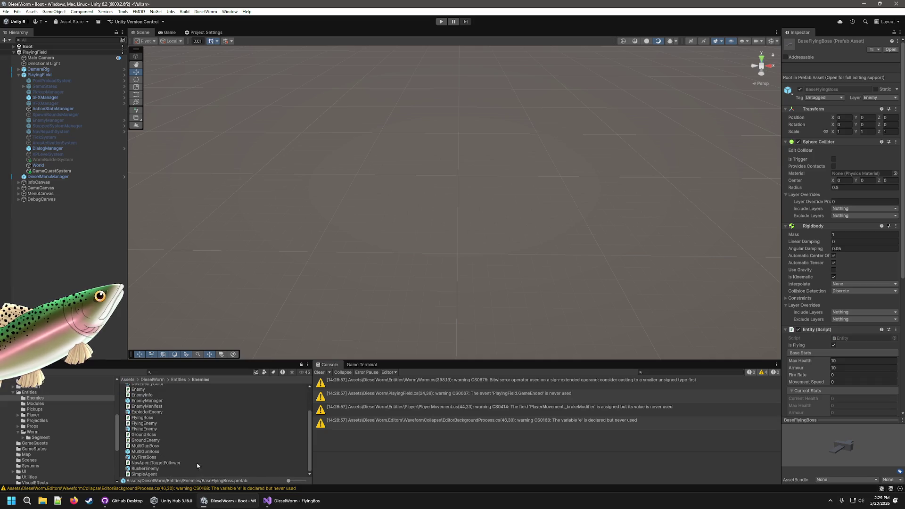
scroll(839, 330, "down", 5)
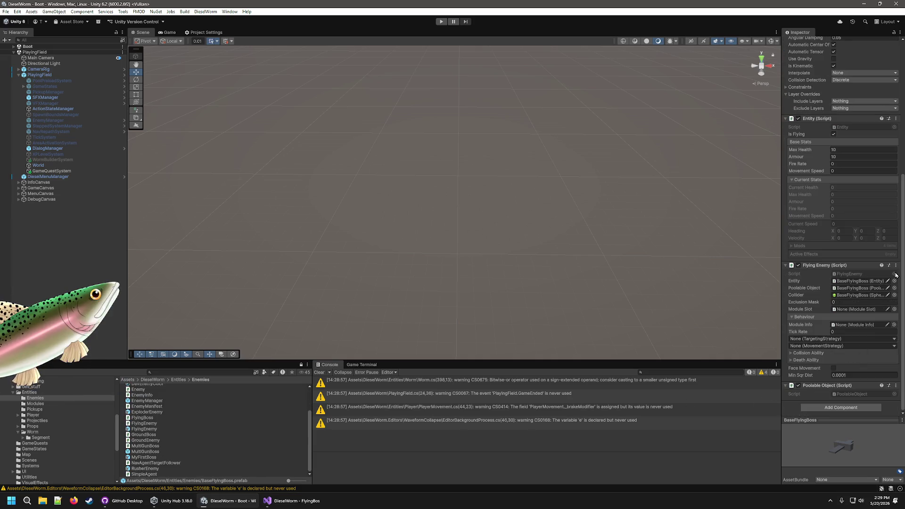
left_click(895, 265)
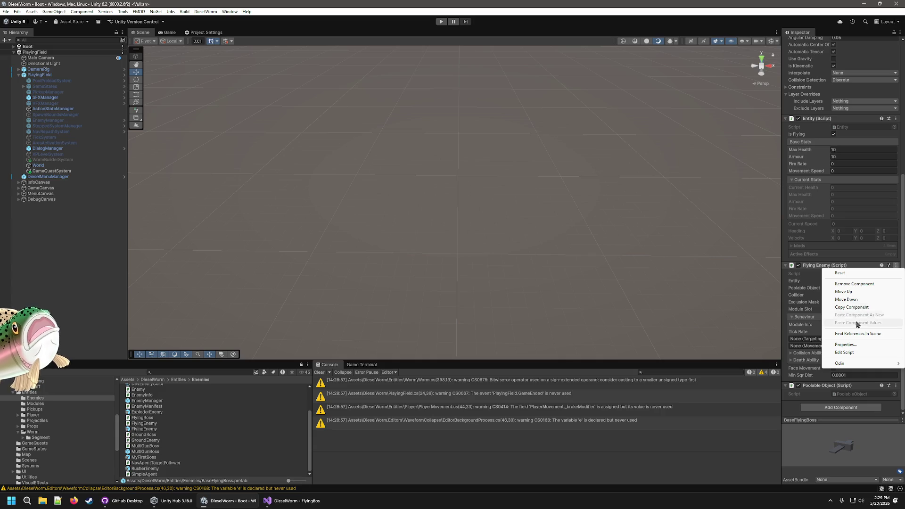
left_click(854, 283)
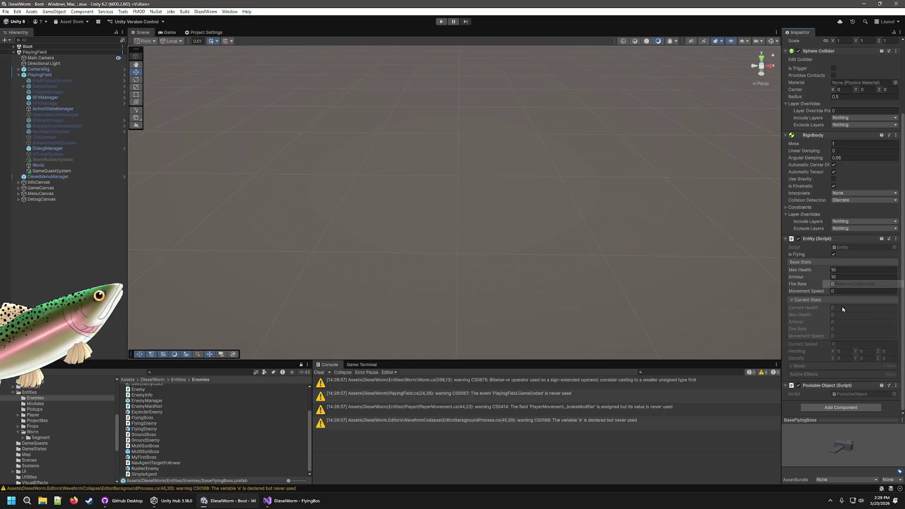
- Add the FlyingBoss script to BaseFlyingBoss and move it above Poolable Object
left_click(143, 423)
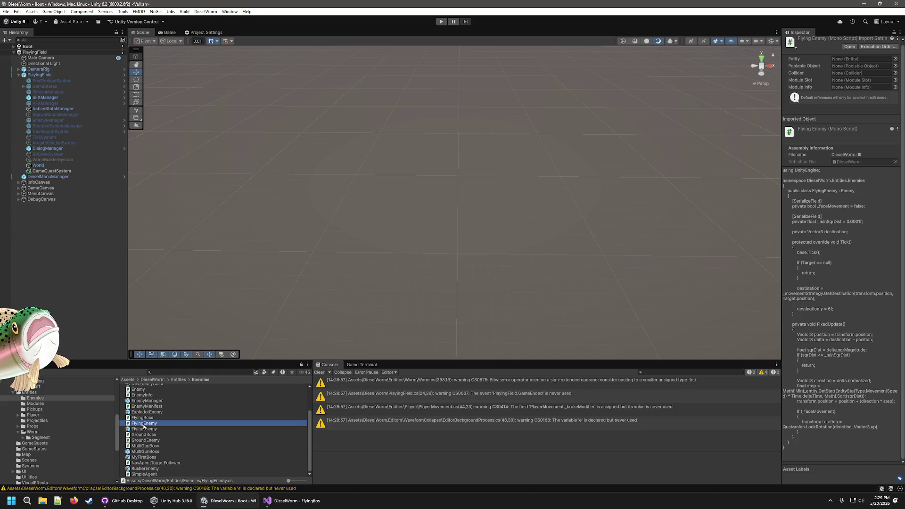
left_click(141, 418)
scroll(159, 404, "up", 2)
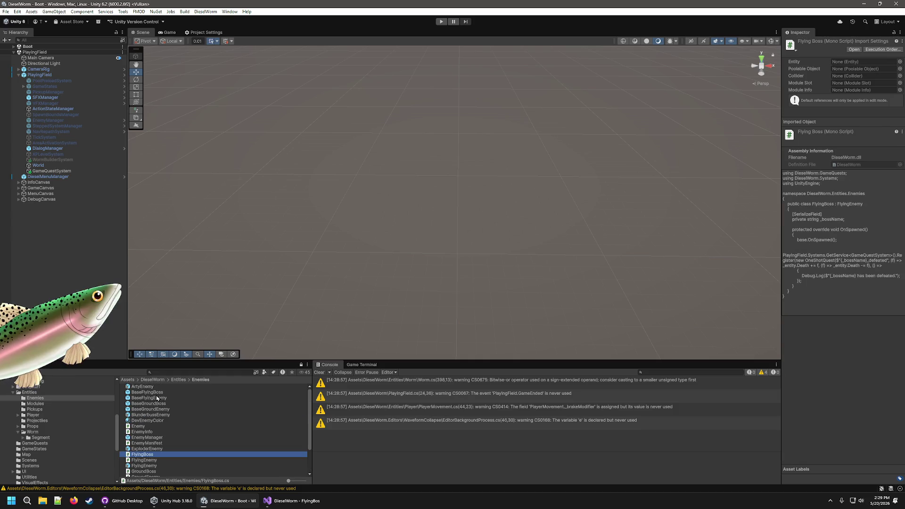
left_click(155, 393)
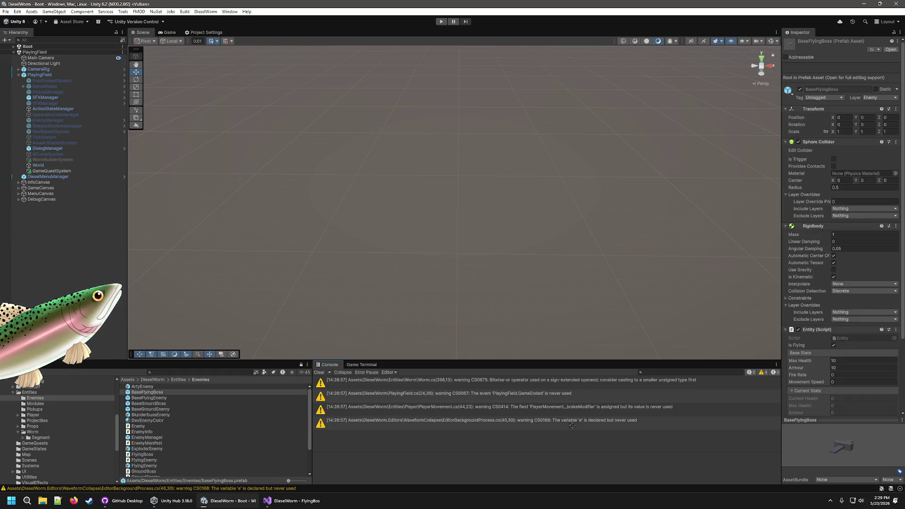
scroll(809, 410, "down", 3)
scroll(809, 413, "down", 1)
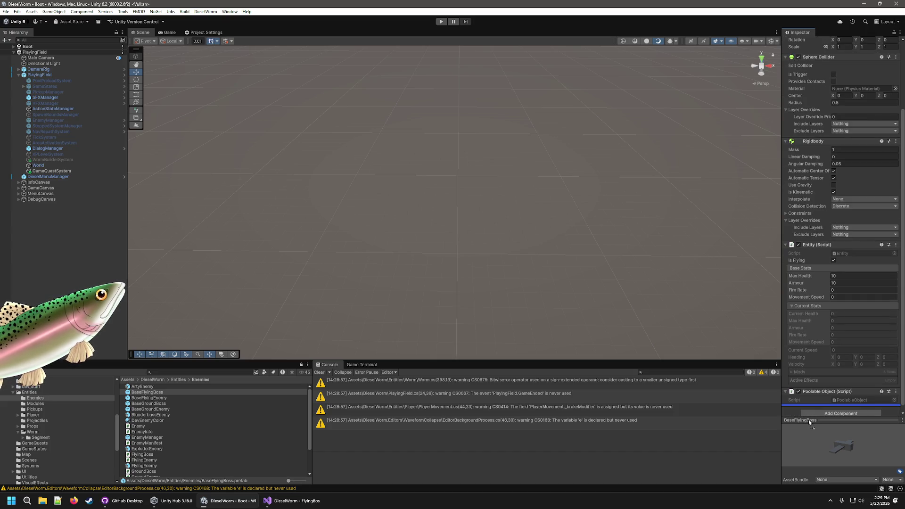
scroll(793, 402, "down", 1)
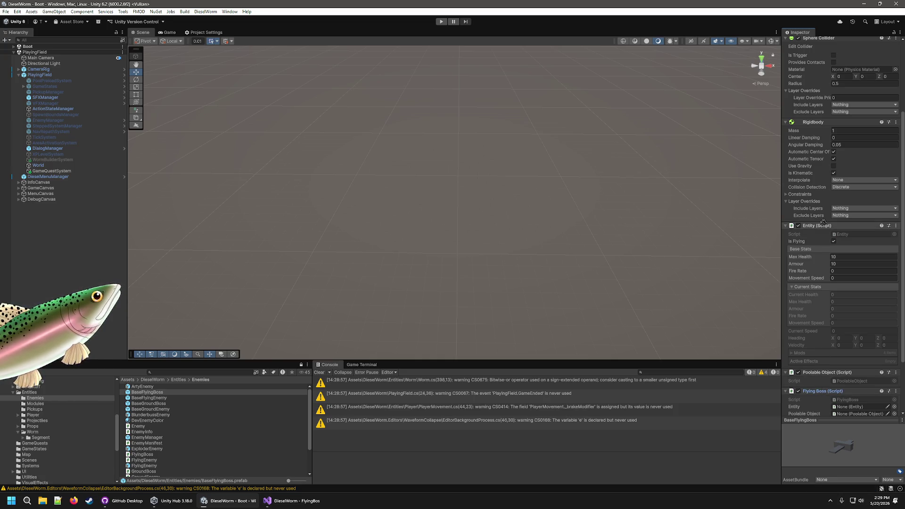
mouse_move(801, 225)
left_mouse_down()
mouse_move(805, 378)
mouse_move(811, 368)
left_mouse_up()
scroll(876, 271, "down", 3)
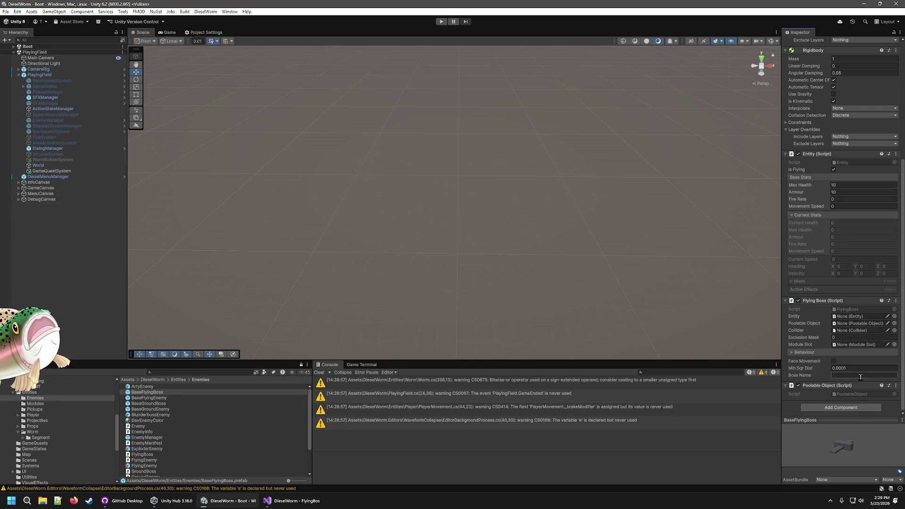
double_click(146, 392)
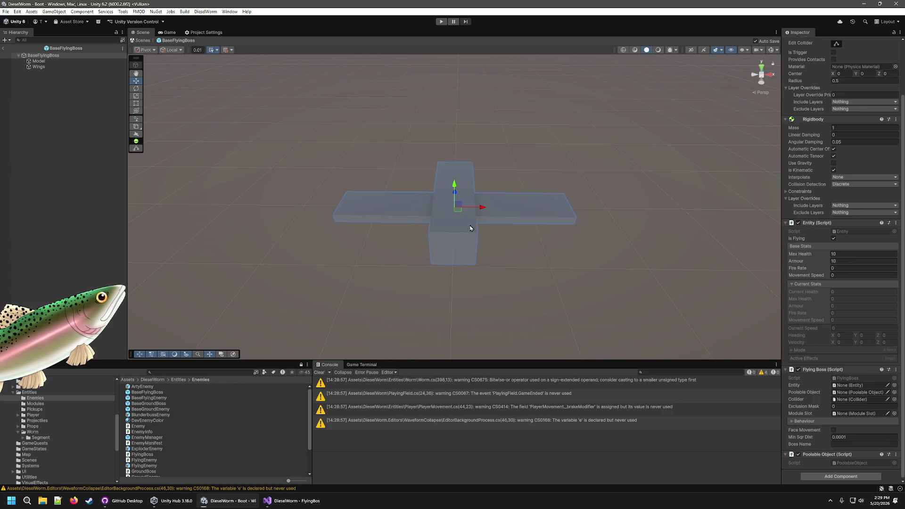
- Assign the prefab root to Entity, Poolable Object and Collider, and set Max Health to 500
mouse_move(38, 56)
left_mouse_down()
mouse_move(858, 393)
mouse_move(856, 386)
left_mouse_up()
left_click_drag(35, 56, 857, 393)
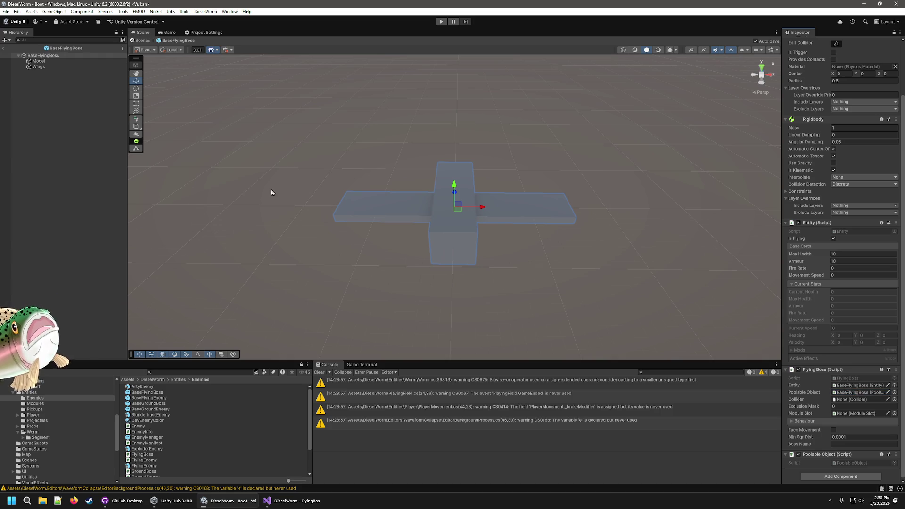
mouse_move(41, 58)
left_mouse_down()
mouse_move(855, 386)
mouse_move(856, 403)
left_mouse_up()
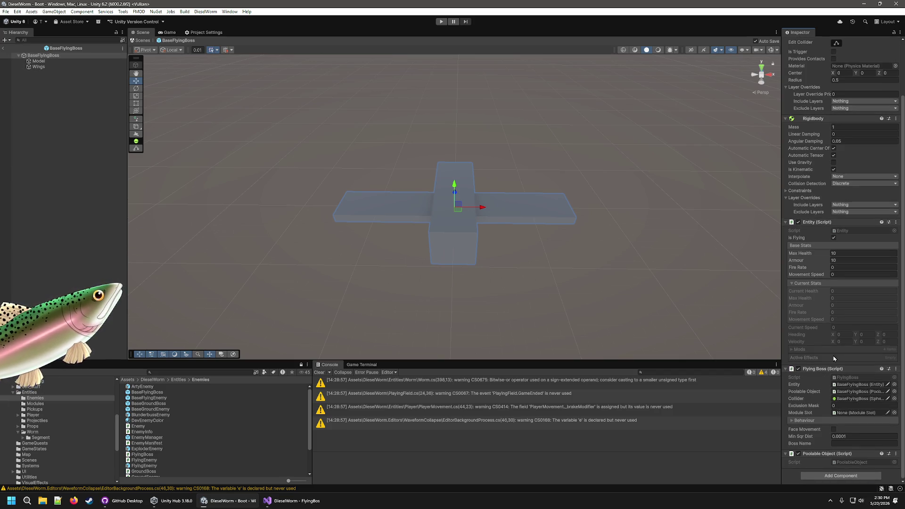
left_click(815, 253)
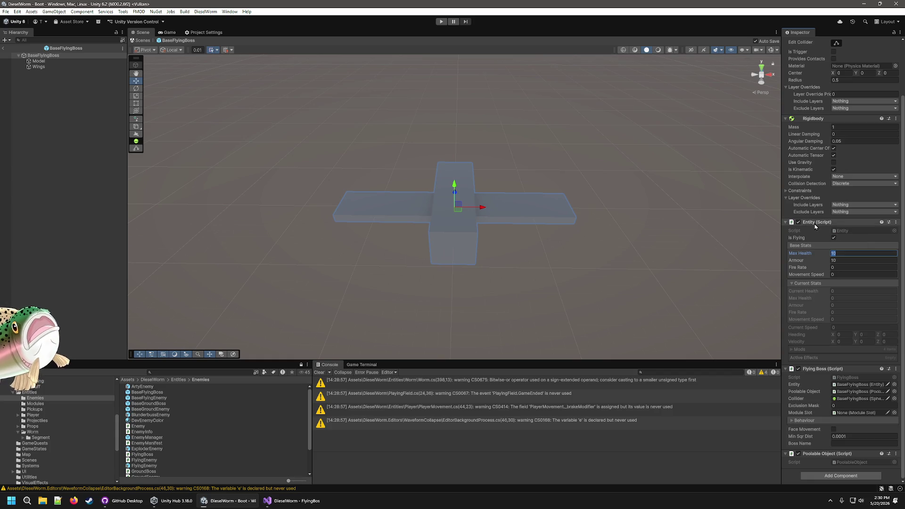
type("500")
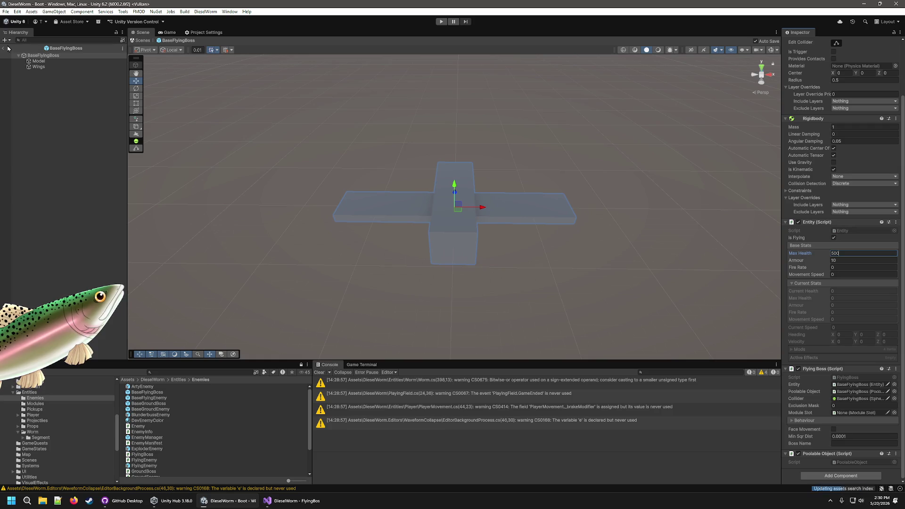
right_click(165, 399)
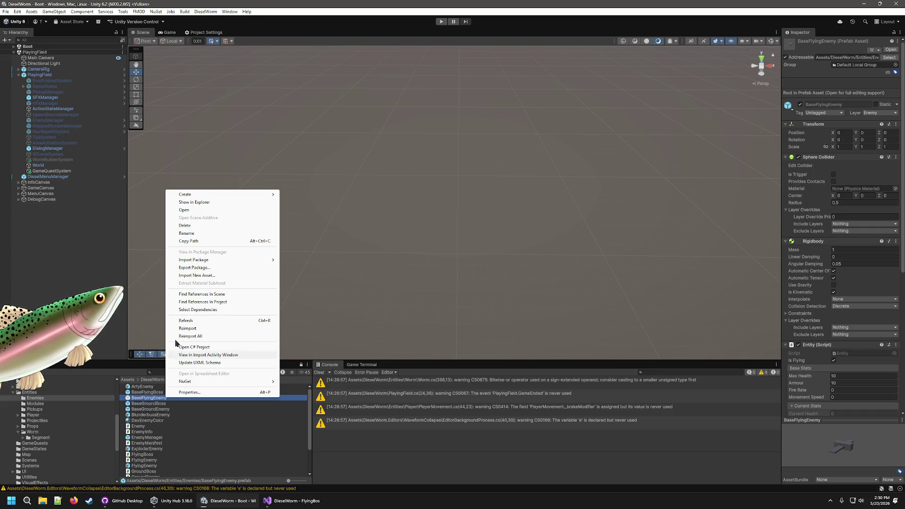
- Create a prefab variant of BaseFlyingEnemy and name it FirstFlyingBoss
mouse_move(241, 195)
left_click(332, 218)
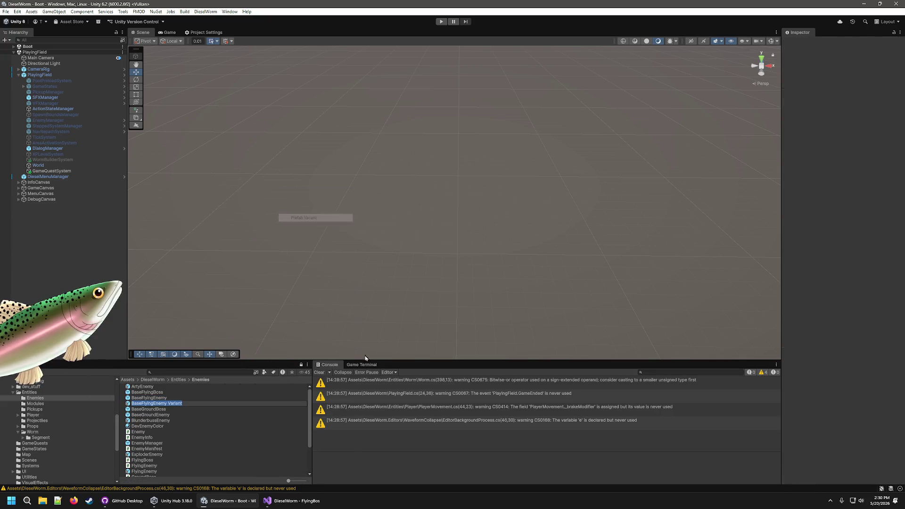
key("End")
key("BackSpace")
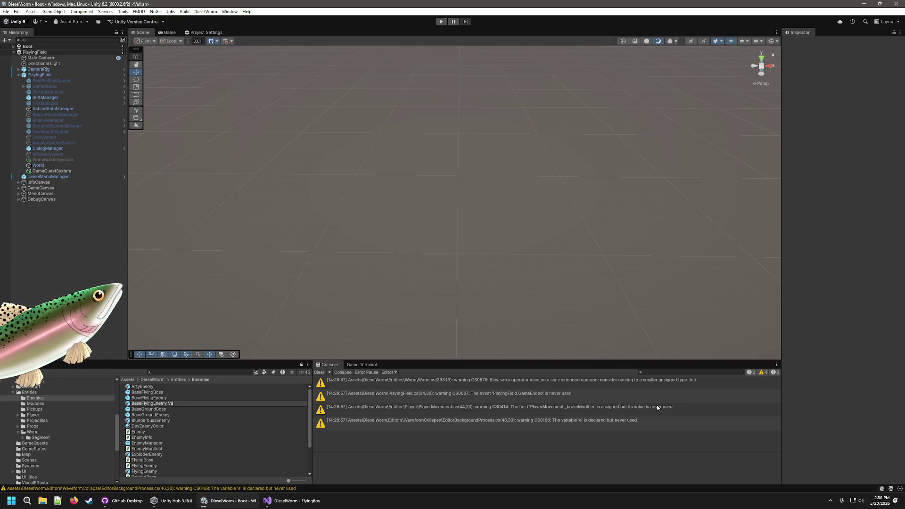
key("BackSpace")
key("BackSpace")
key("BackSpace")
type("FirstFlyingBo")
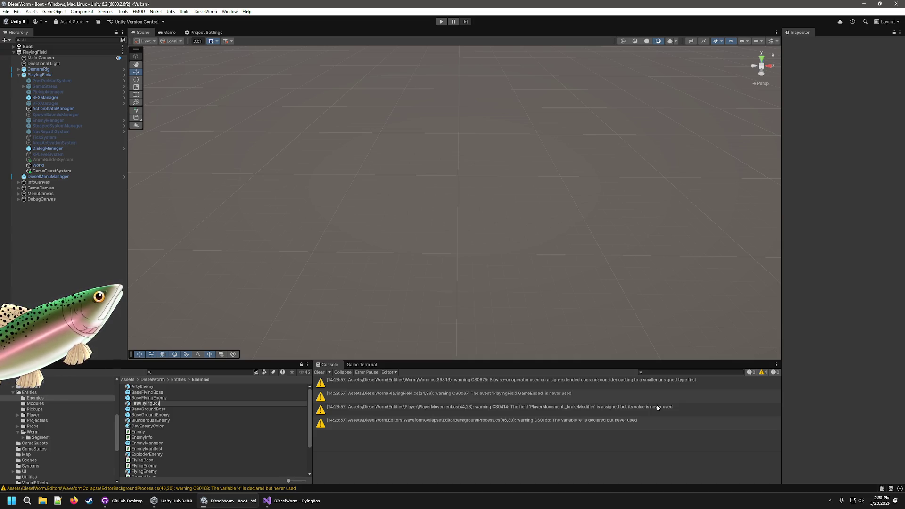
type("s")
key("Return")
- Open the FirstFlyingBoss prefab and scale its body block to 1, 1, 2
scroll(134, 466, "down", 2)
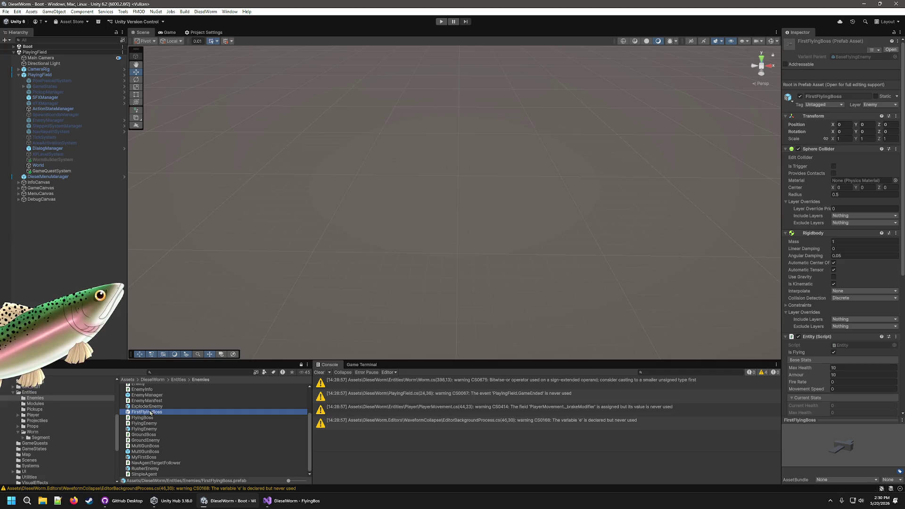
double_click(148, 413)
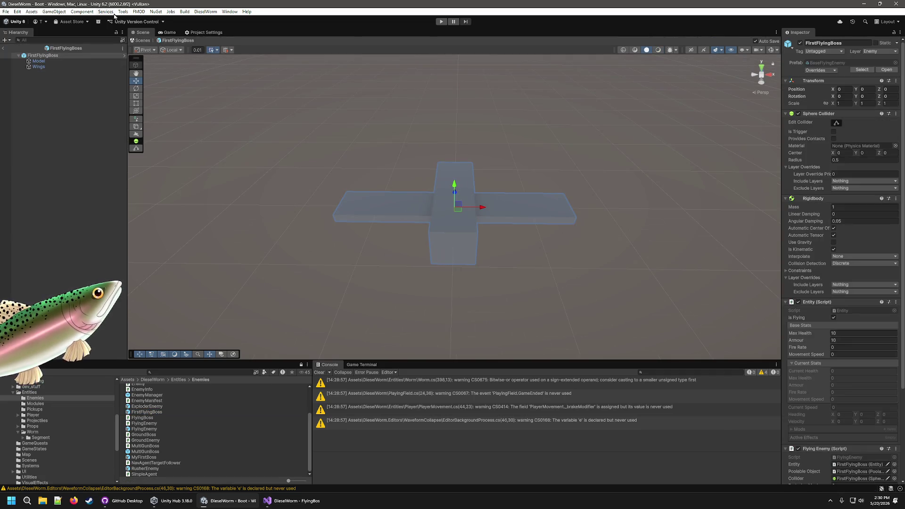
left_click(469, 230)
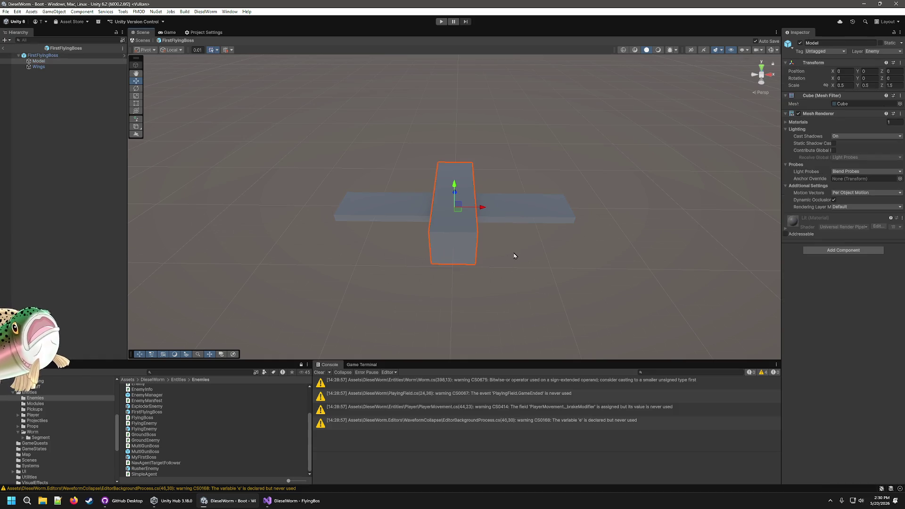
left_click(842, 86)
type("1")
key("Tab")
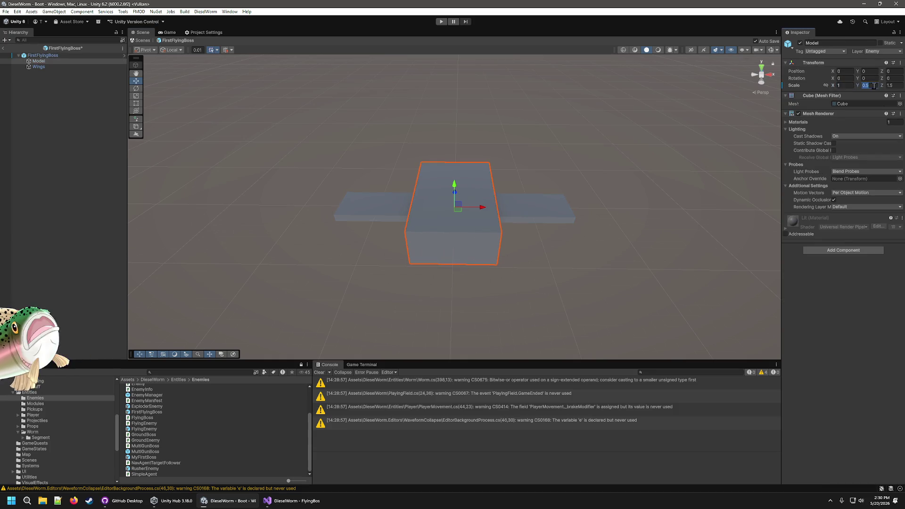
type("1")
left_click(893, 87)
type("2")
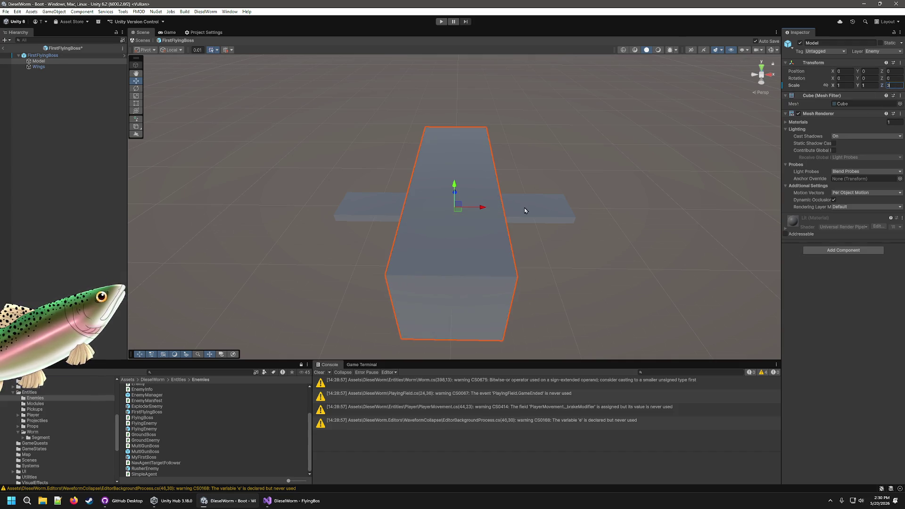
left_click(524, 207)
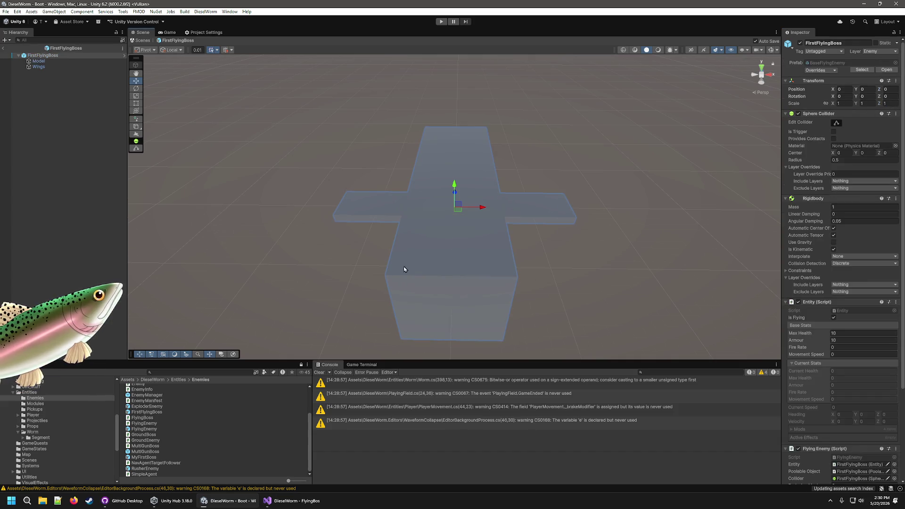
- Scale the boss's Wings to X 6, Y 2, Z 1
left_click(524, 211)
left_click(847, 86)
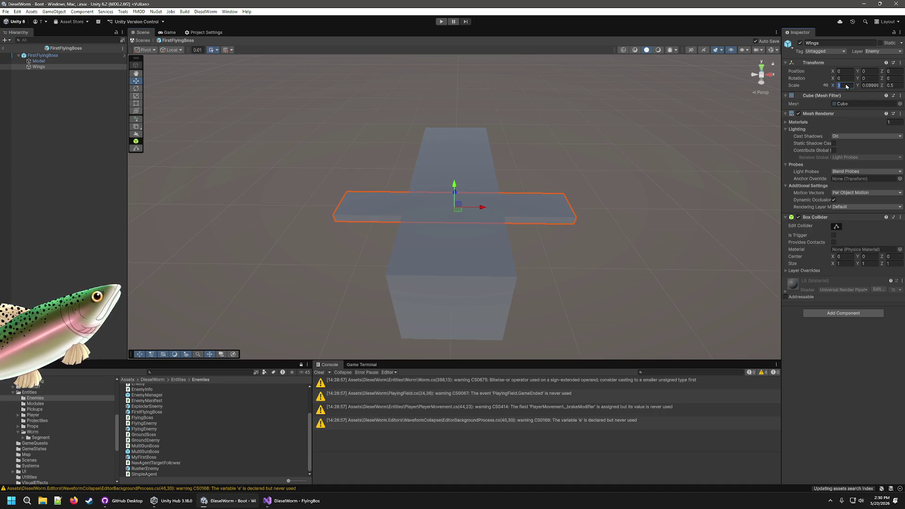
type("6")
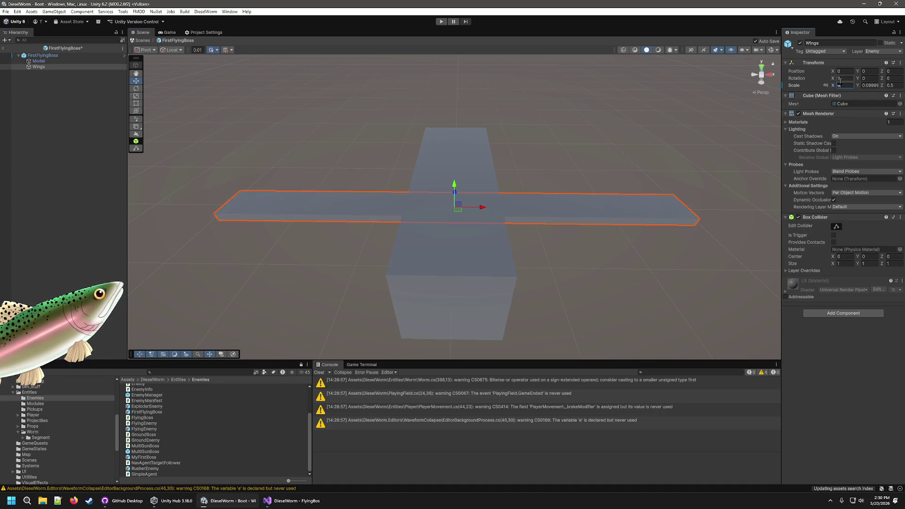
left_click(873, 86)
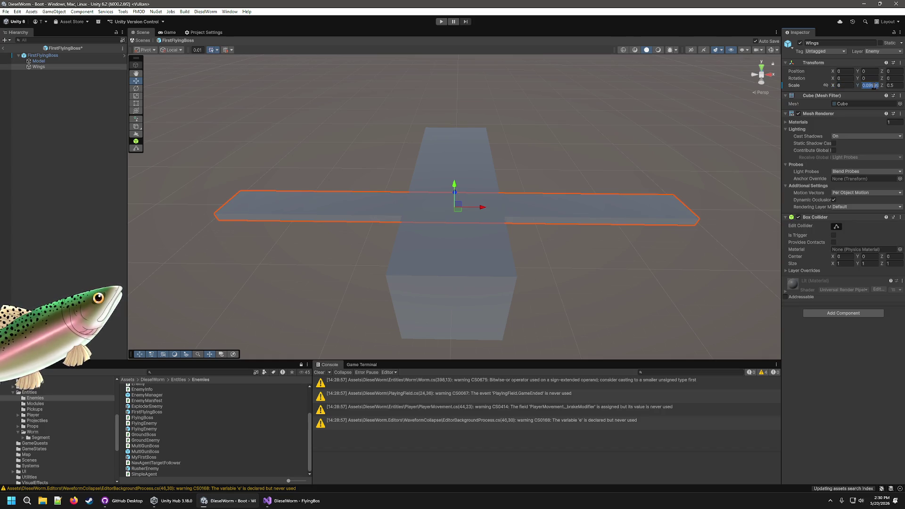
type("2")
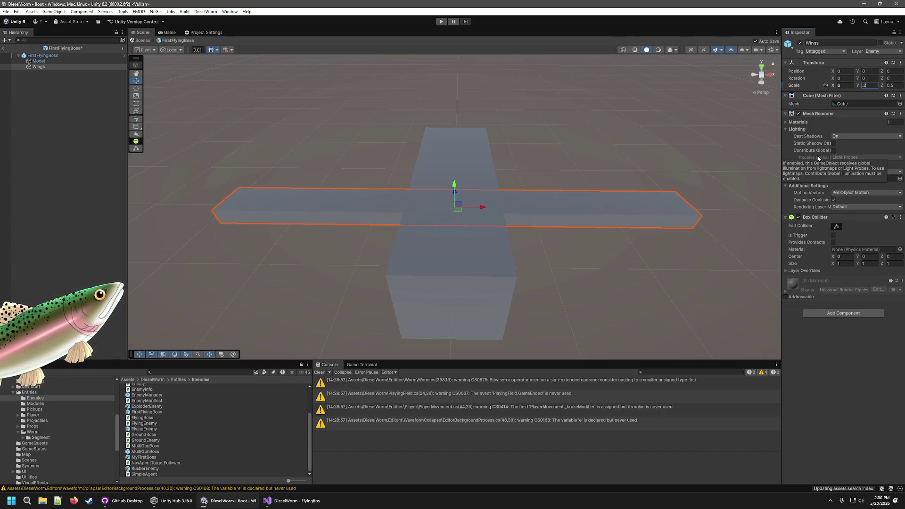
key("Tab")
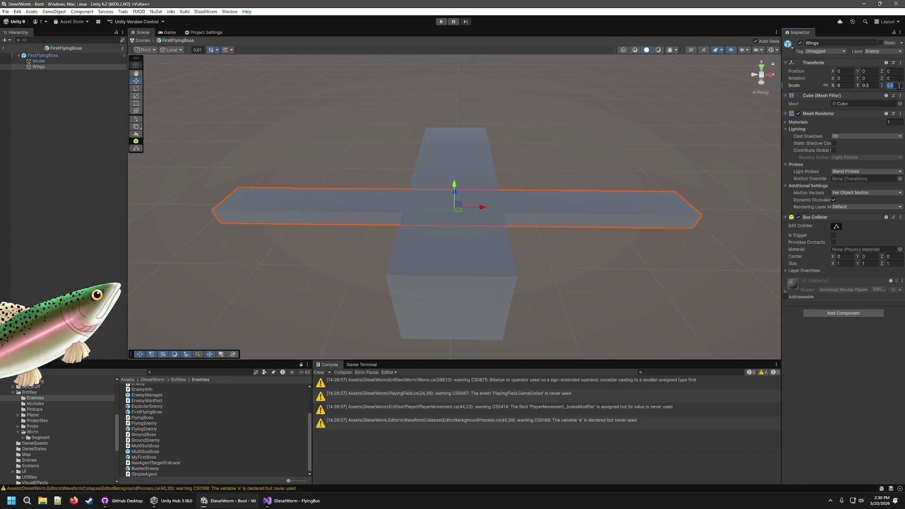
type("1")
left_click(507, 145)
mouse_move(508, 145)
left_mouse_down()
mouse_move(602, 154)
mouse_move(485, 196)
mouse_move(632, 198)
mouse_move(711, 171)
mouse_move(665, 187)
left_mouse_up()
- Lengthen the Model body to Scale Z 5 and move it forward along Z
left_click(665, 188)
left_click(674, 194)
left_click(674, 193)
left_click(721, 222)
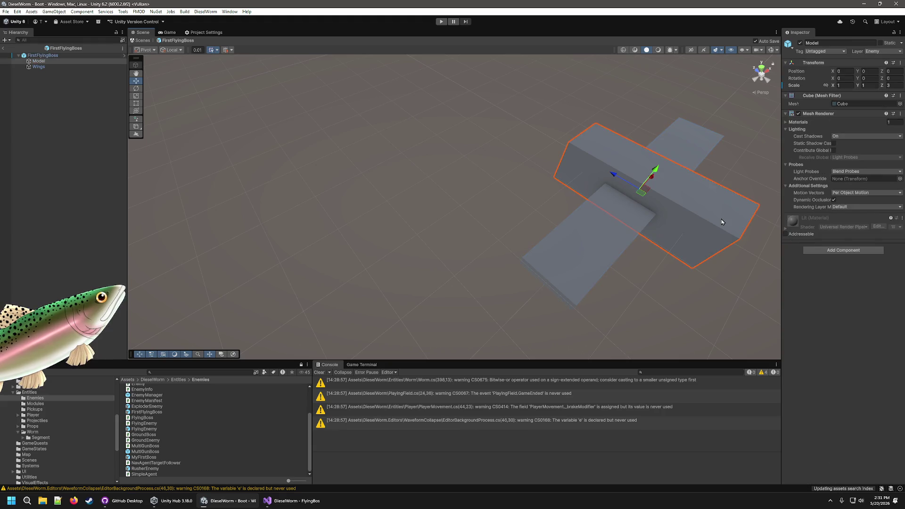
left_click(895, 87)
type("5")
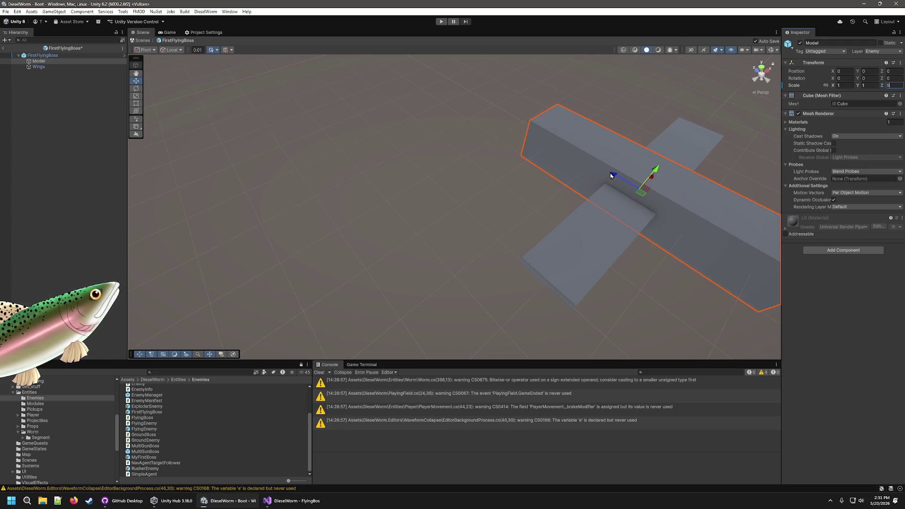
mouse_move(613, 175)
left_mouse_down()
mouse_move(559, 128)
mouse_move(570, 104)
left_mouse_up()
- Duplicate the Wings and push the copy further along the body
left_click(605, 234)
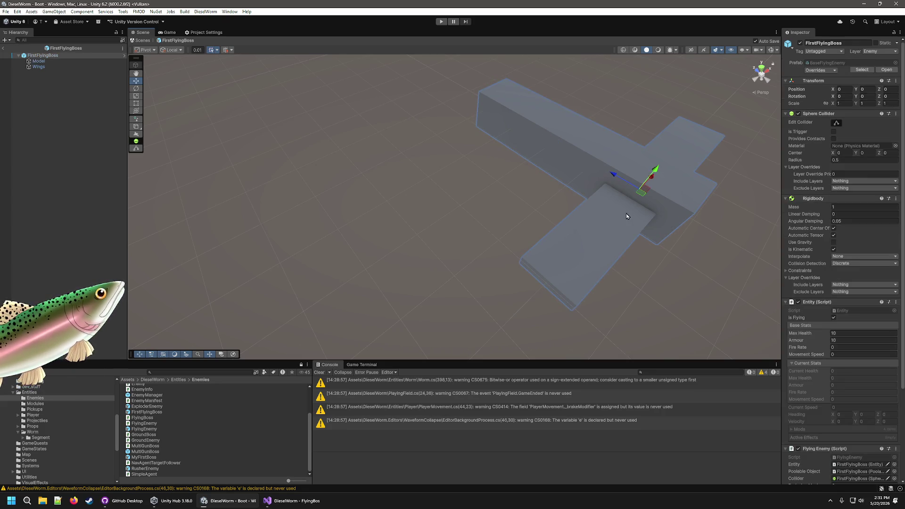
key("ctrl+d")
left_click_drag(617, 179, 494, 115)
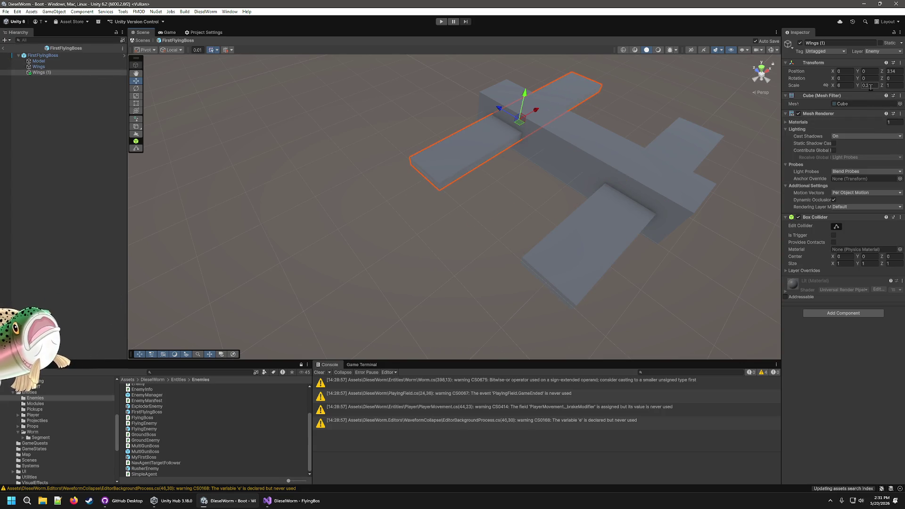
- Halve the wing copy's span to Scale X 3 and view the boss from above
left_click(848, 86)
type("3")
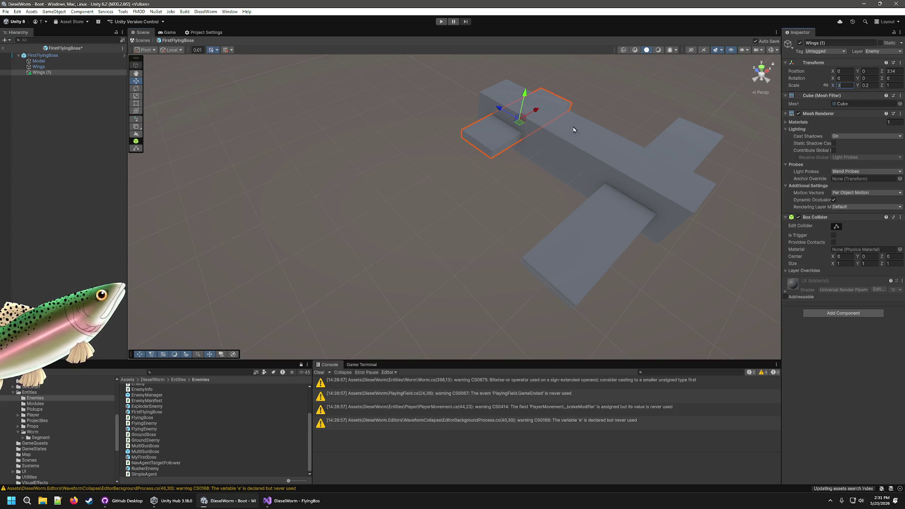
left_click(671, 252)
mouse_move(671, 253)
left_mouse_down()
mouse_move(754, 196)
mouse_move(580, 228)
left_mouse_up()
scroll(570, 250, "down", 5)
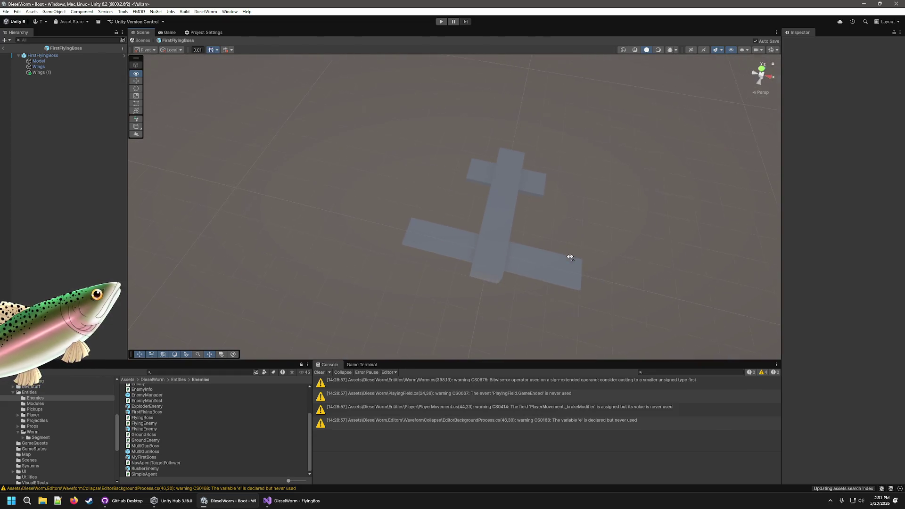
scroll(574, 261, "up", 5)
- Duplicate the central body and place the copy beside the original
left_click(517, 228)
left_click(518, 238)
key("ctrl+d")
mouse_move(523, 206)
left_mouse_down()
mouse_move(653, 216)
mouse_move(602, 214)
left_mouse_up()
left_click(503, 228)
left_click(505, 210)
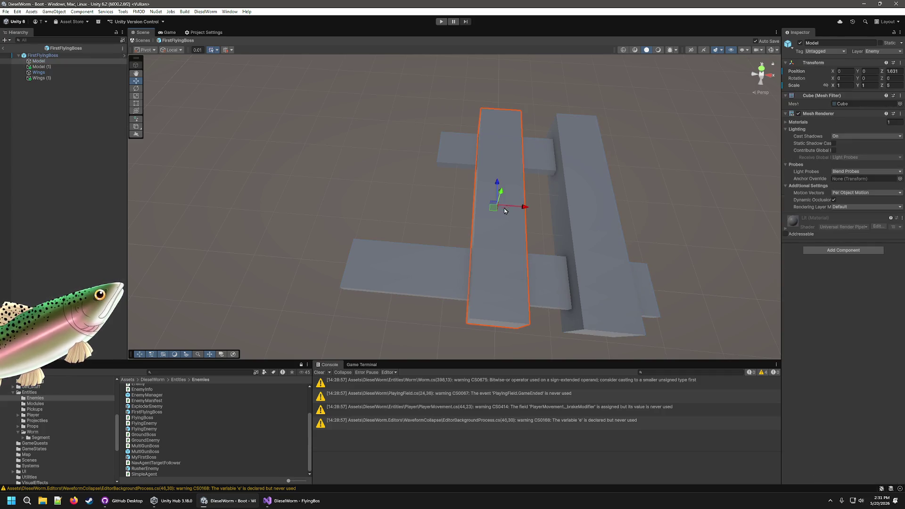
mouse_move(525, 208)
left_mouse_down()
mouse_move(431, 217)
mouse_move(482, 226)
left_mouse_up()
left_click(614, 235)
mouse_move(607, 206)
left_mouse_down()
mouse_move(480, 210)
mouse_move(572, 225)
left_mouse_up()
- Position the two body bars at X -1 and X 1
left_click(477, 239)
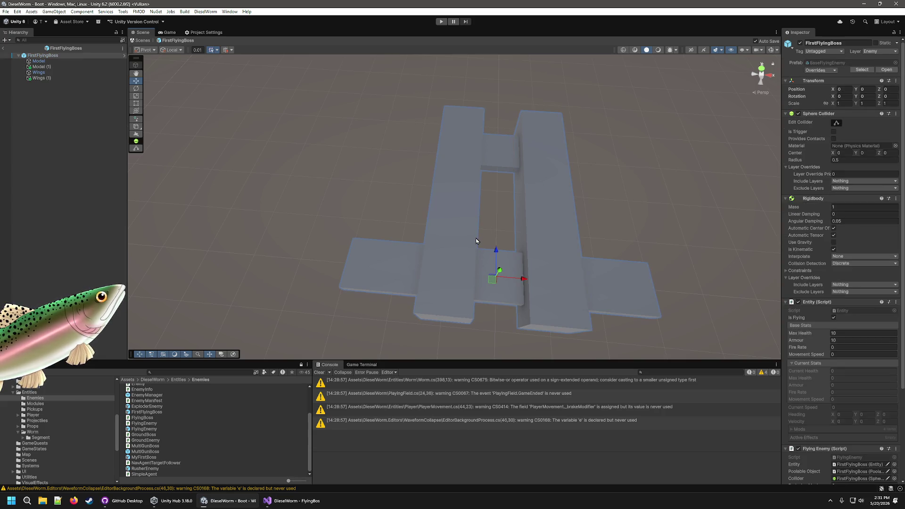
left_click(445, 262)
left_click(844, 71)
type("-1")
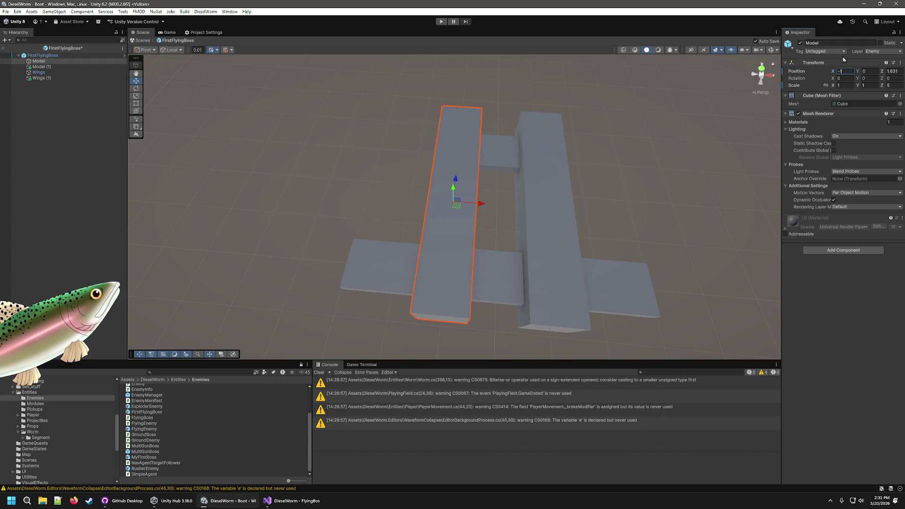
left_click(533, 214)
left_click(842, 71)
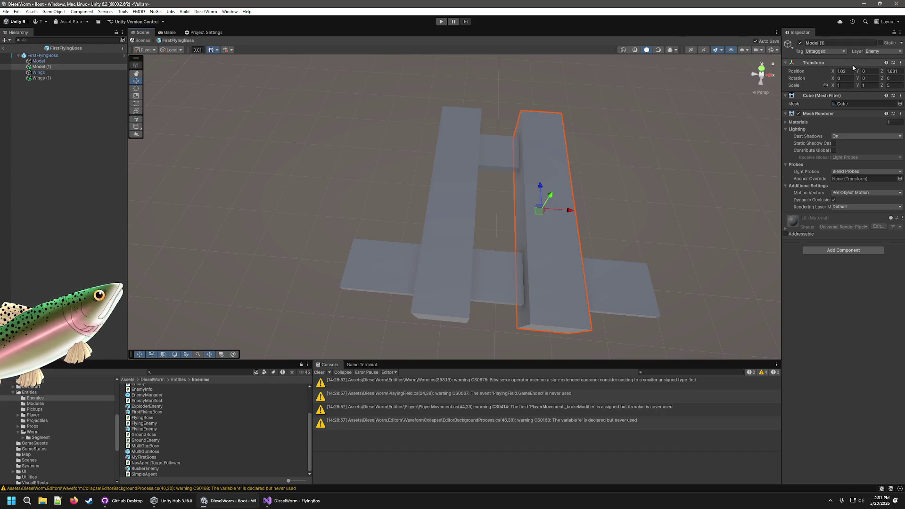
type("1")
- Widen the front wing copy to full span with Scale X 6
left_click(502, 154)
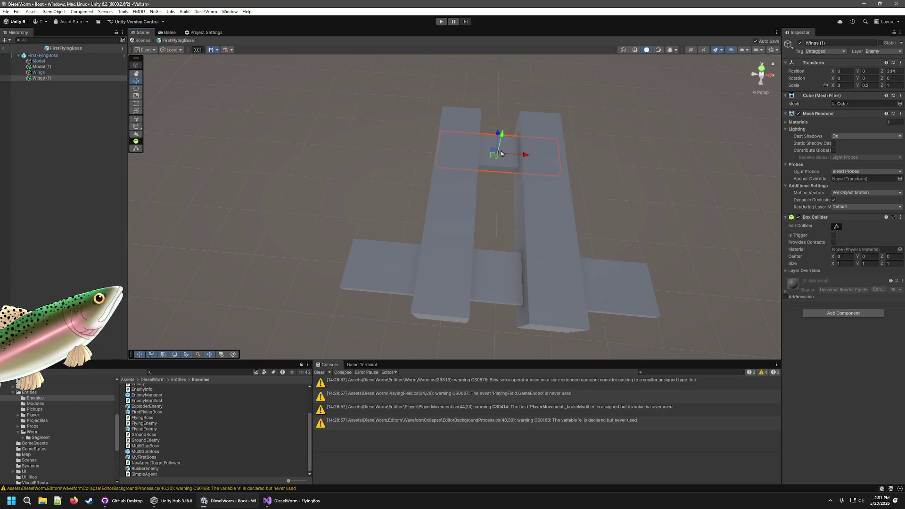
left_click(843, 85)
type("6")
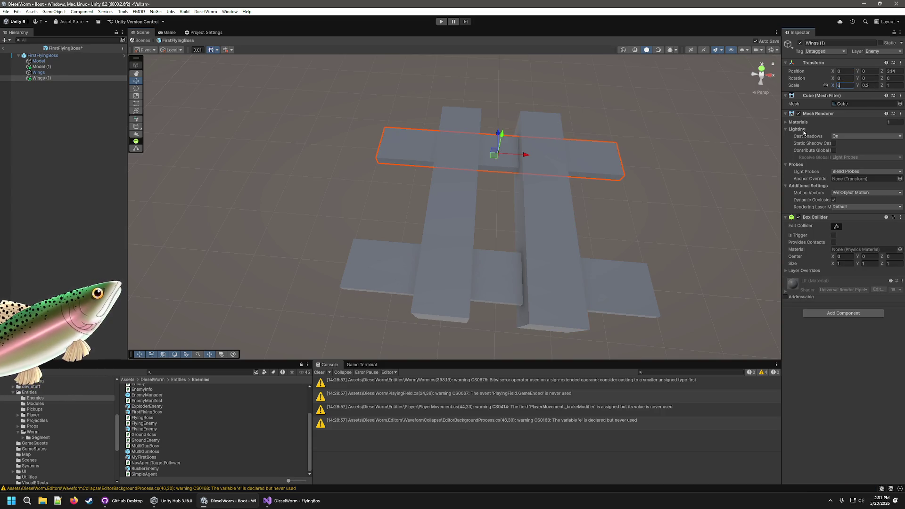
left_click(628, 281)
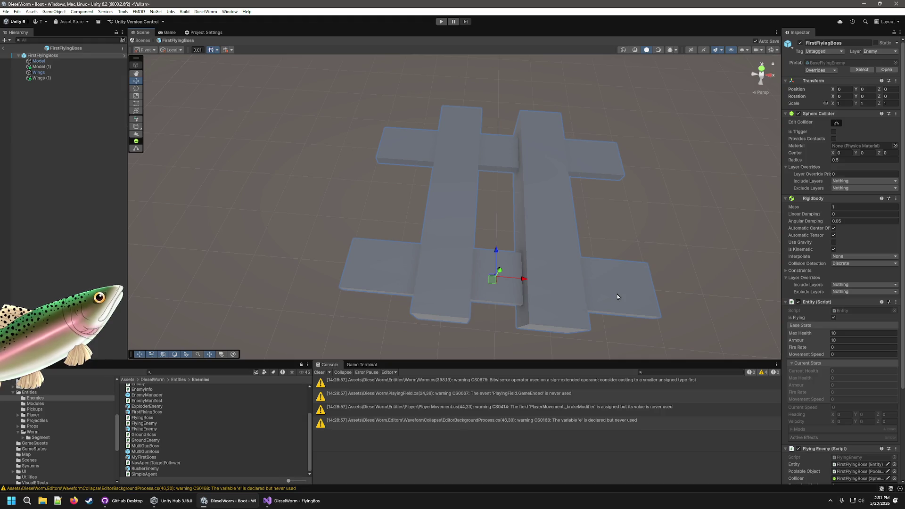
left_click(618, 294)
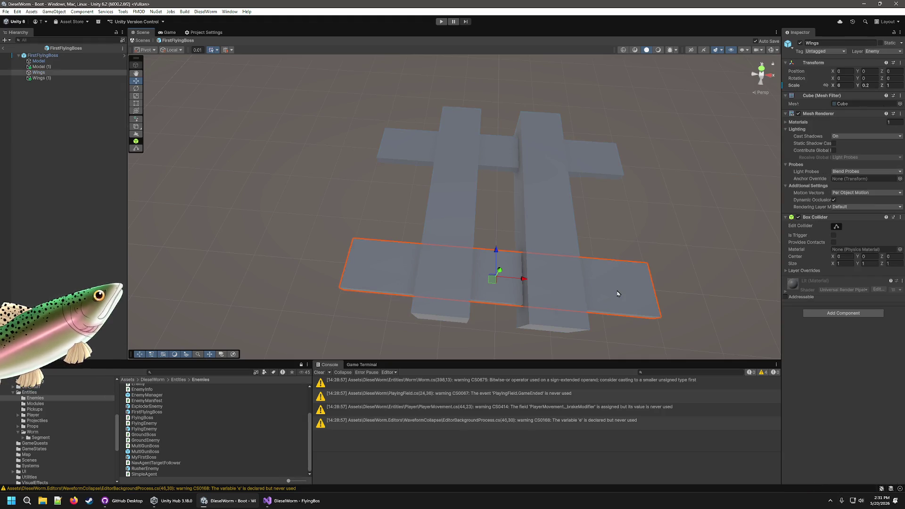
- Start lengthening the right and left body bars' Scale Z
left_click(576, 221)
left_click(894, 85)
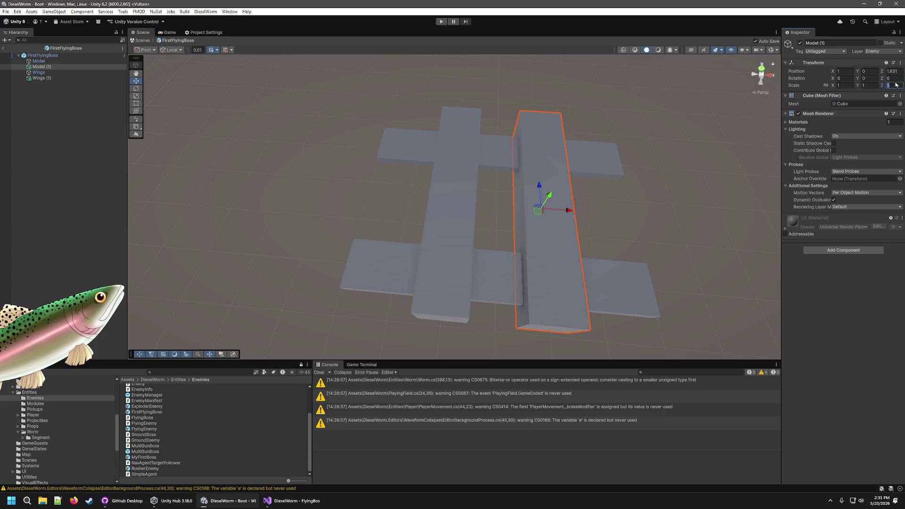
key("Return")
left_click(445, 214)
left_click(444, 213)
left_click(895, 85)
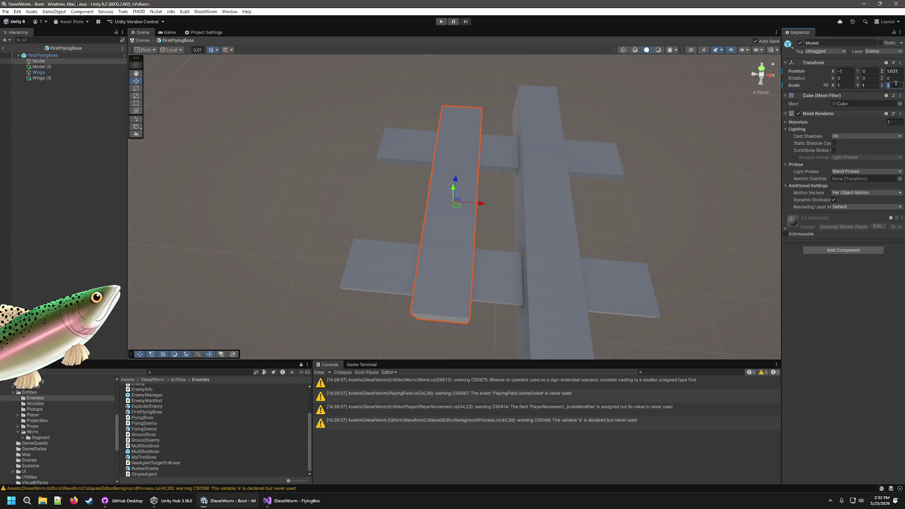
- Set the left body bar's Scale Z to 7 and orbit around the boss
type("7")
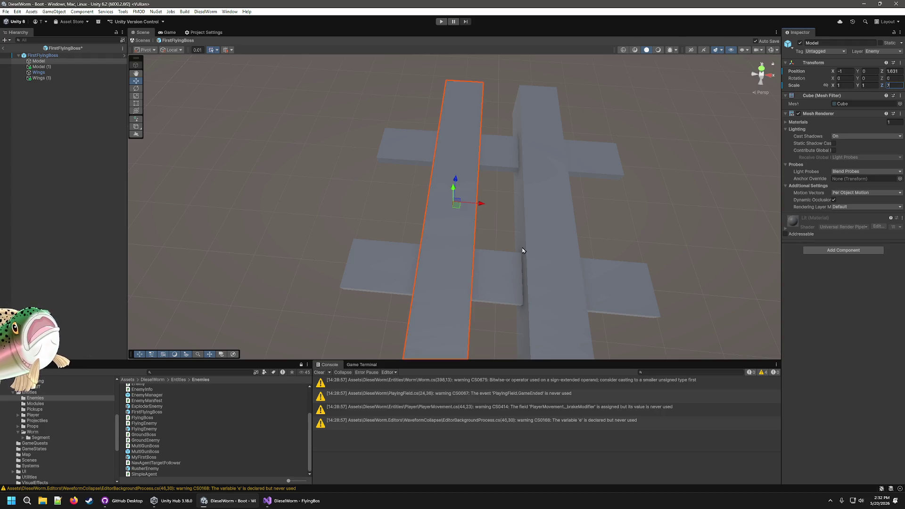
left_click(596, 161)
mouse_move(507, 141)
left_mouse_down()
mouse_move(471, 166)
mouse_move(509, 198)
mouse_move(575, 187)
mouse_move(218, 250)
mouse_move(259, 178)
mouse_move(400, 187)
left_mouse_up()
scroll(401, 186, "down", 5)
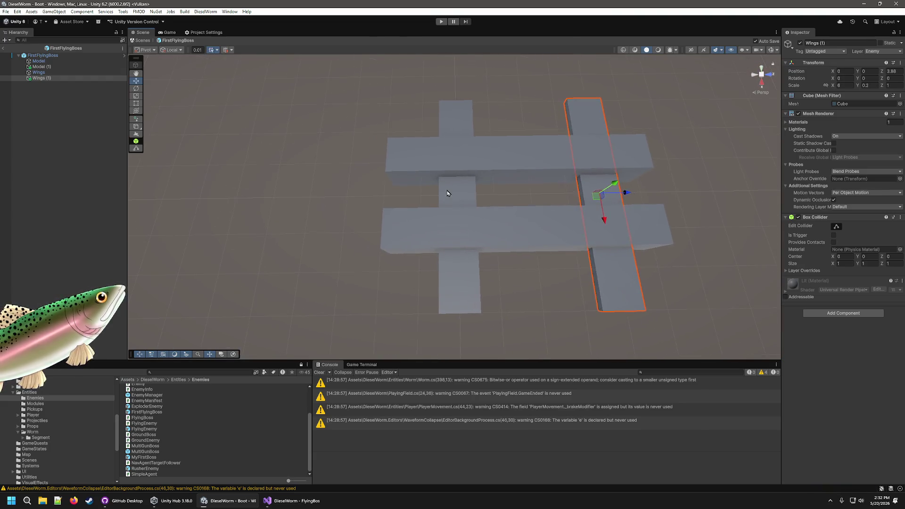
- Scale the main wing to X 8, Y 0.4, Z 2 and review the result
left_click(468, 200)
left_click(452, 275)
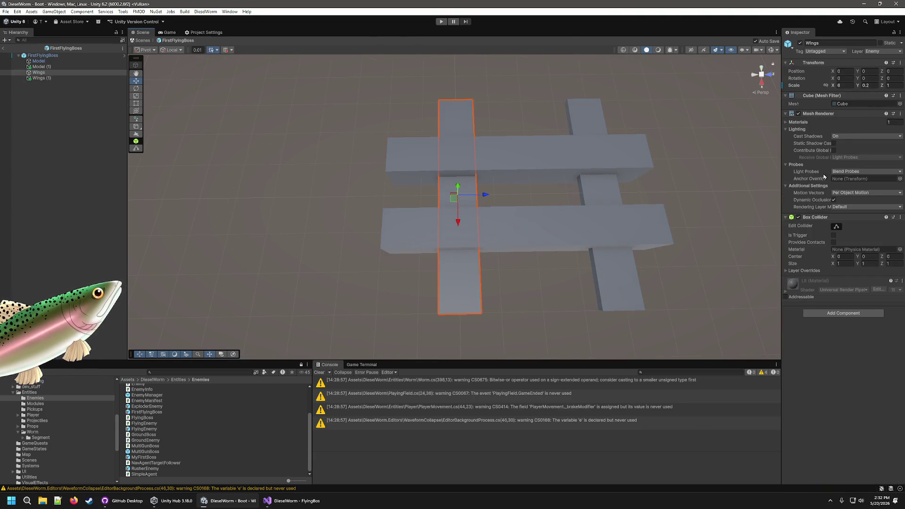
type(".5")
key("BackSpace")
type("4")
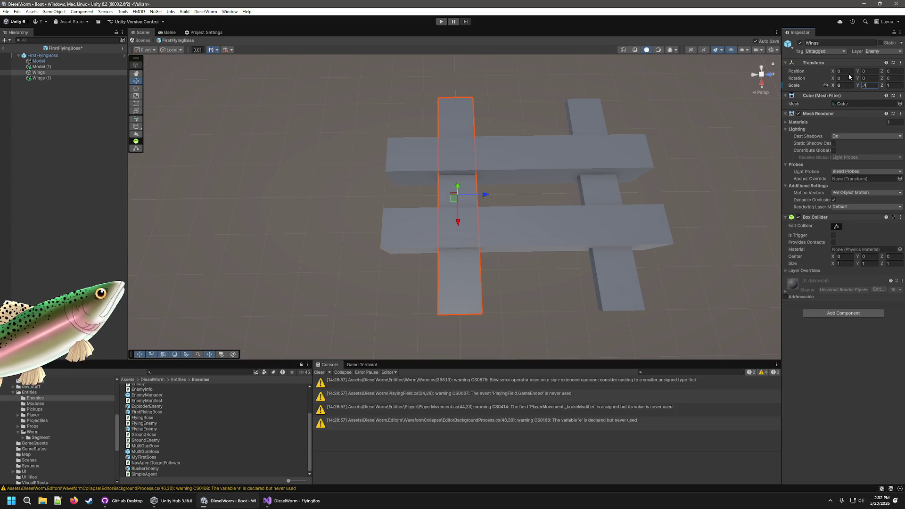
left_click(893, 85)
type("3")
key("BackSpace")
type("2")
left_click(841, 85)
type("8")
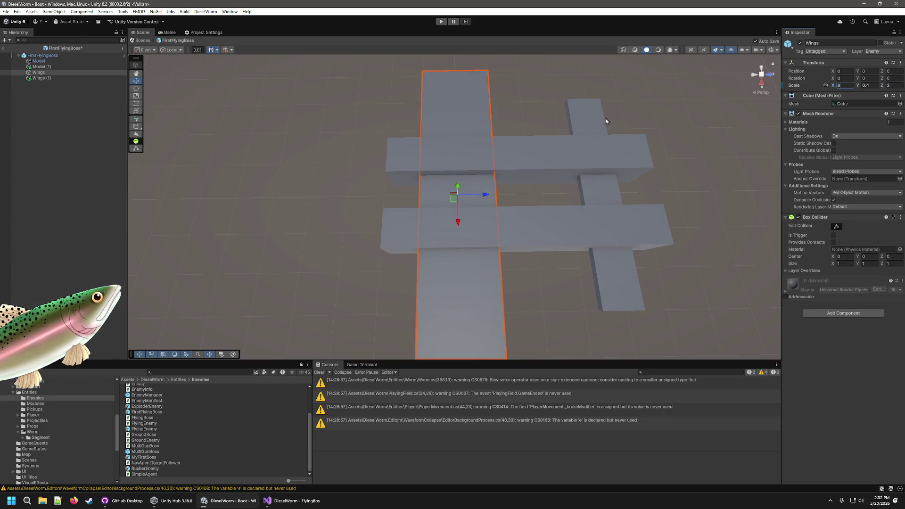
left_click(552, 305)
mouse_move(464, 308)
left_mouse_down()
mouse_move(347, 343)
mouse_move(575, 196)
mouse_move(638, 257)
mouse_move(611, 260)
mouse_move(605, 202)
left_mouse_up()
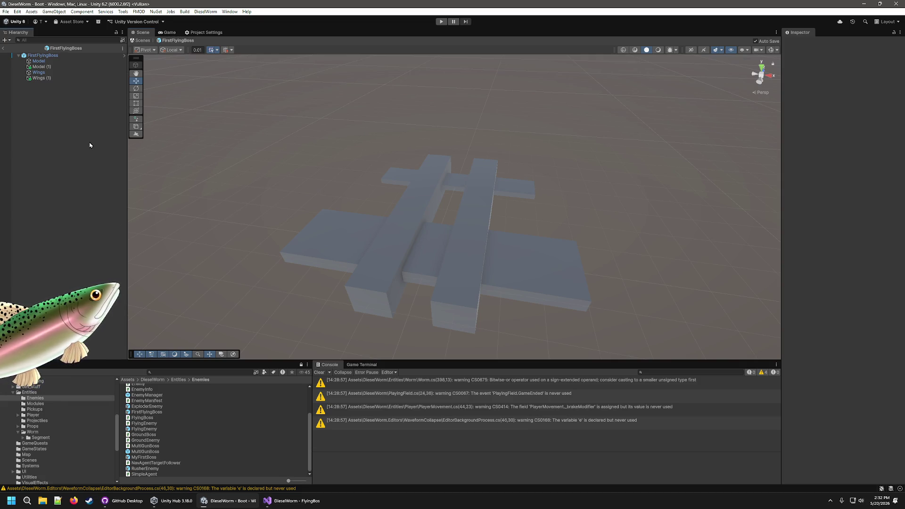
- Apply all of FirstFlyingBoss's unsaved overrides to the prefab
right_click(54, 55)
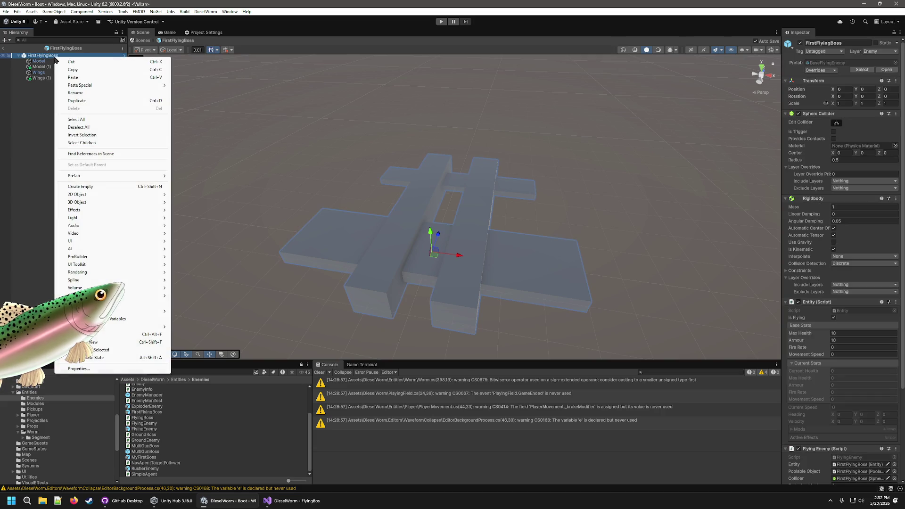
left_click(842, 74)
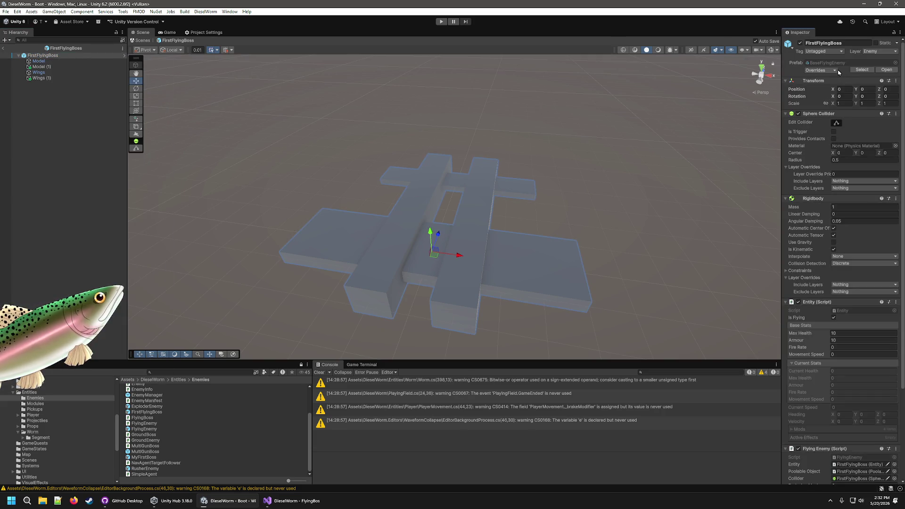
left_click(837, 70)
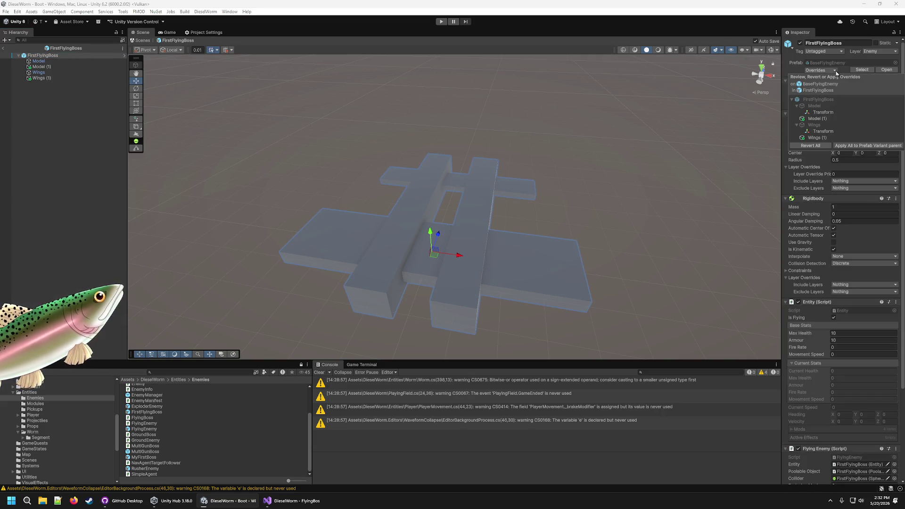
left_click(877, 146)
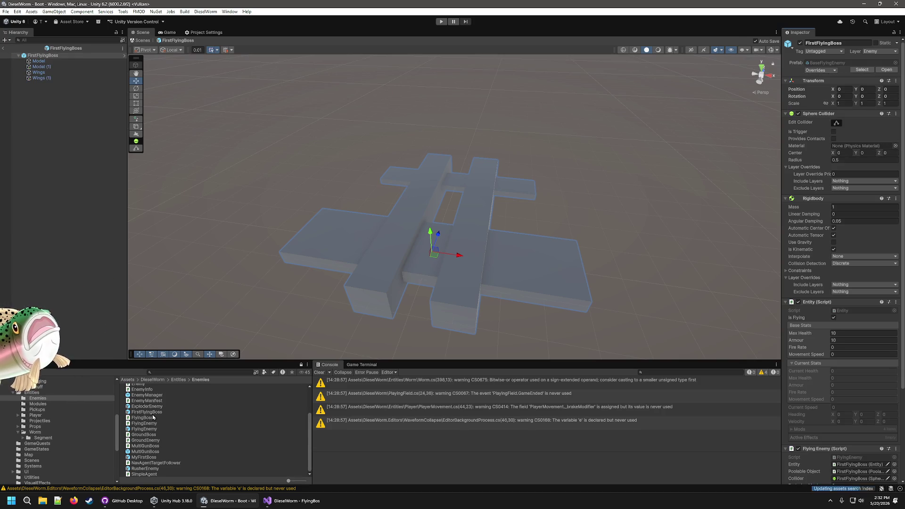
- Briefly open the BaseFlyingEnemy prefab, then return to the scene
scroll(150, 417, "up", 3)
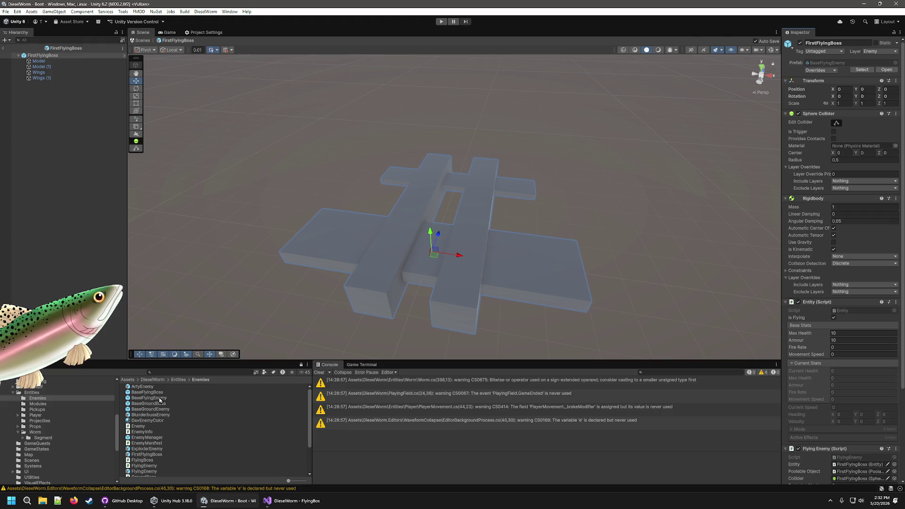
double_click(160, 401)
left_click(5, 48)
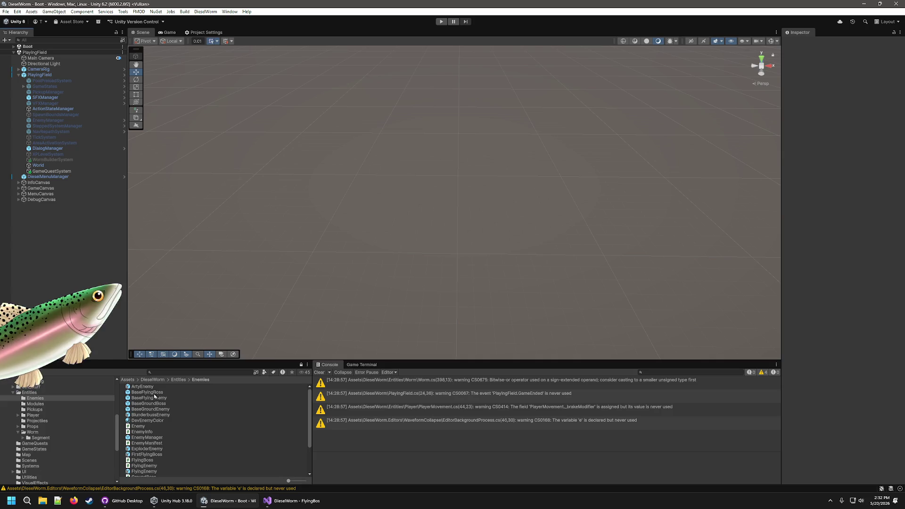
- Open the FirstFlyingBoss prefab and browse to the Worm > Segment assets folder
scroll(154, 403, "down", 3)
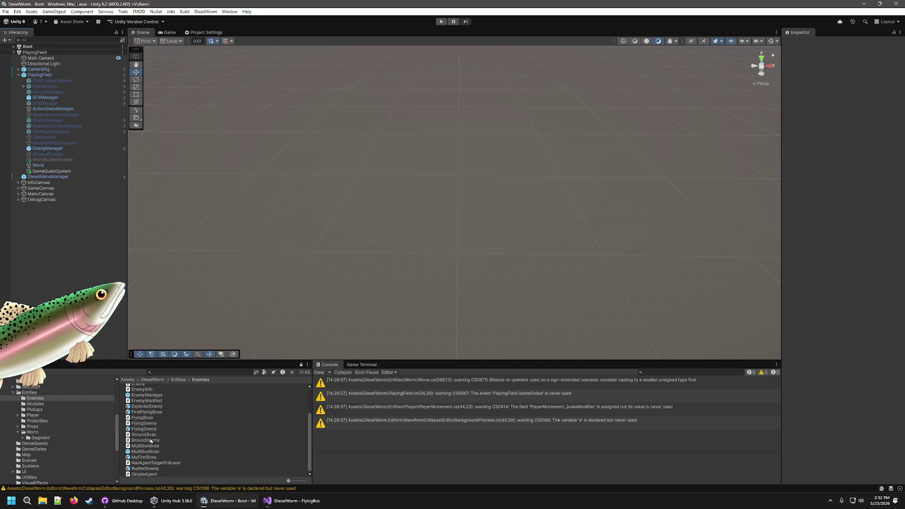
left_click(145, 412)
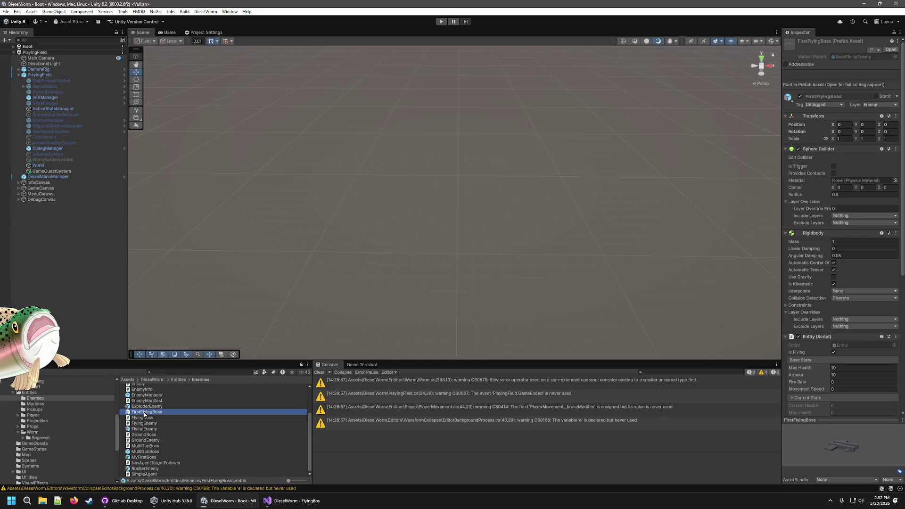
double_click(154, 414)
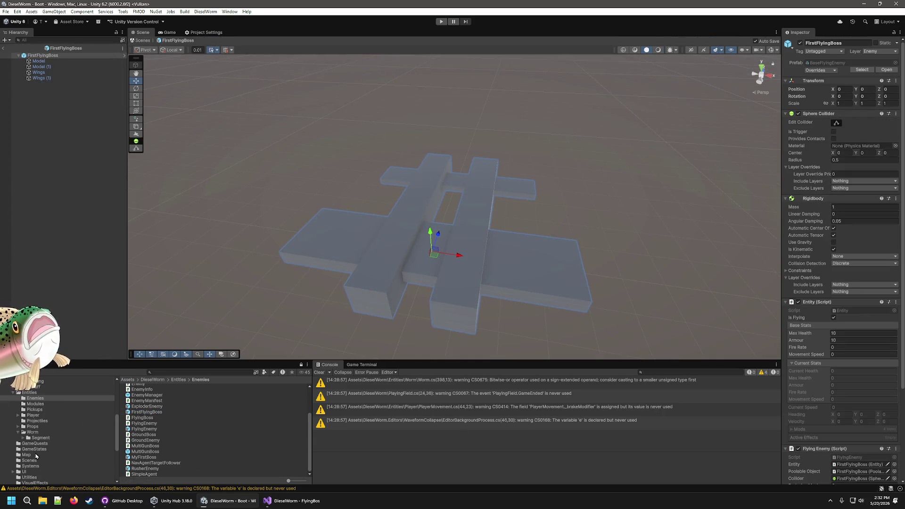
left_click(32, 432)
left_click(38, 438)
- Add a ModuleSlot as a child of FirstFlyingBoss and lower it below the body
left_click(24, 439)
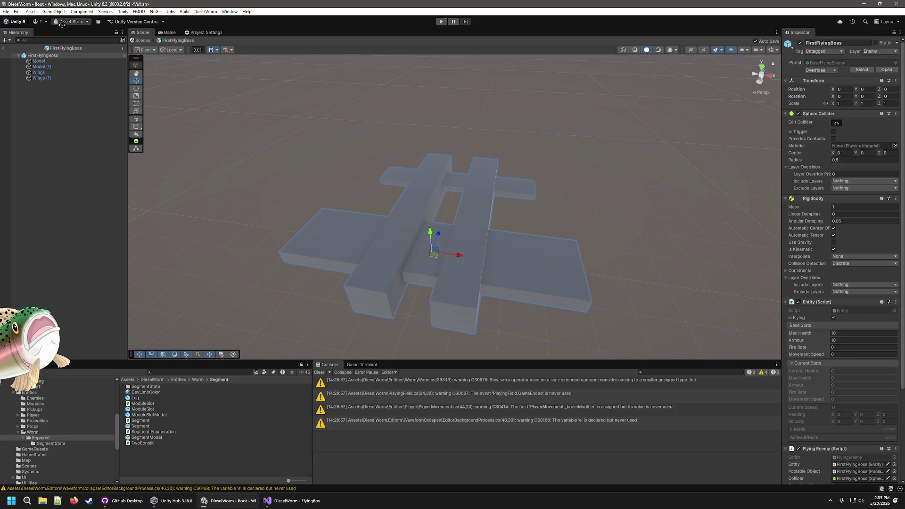
left_click(57, 55)
left_click_drag(61, 57, 60, 58)
mouse_move(398, 153)
left_mouse_down()
mouse_move(532, 265)
mouse_move(523, 277)
mouse_move(564, 171)
mouse_move(568, 75)
mouse_move(544, 228)
mouse_move(548, 161)
mouse_move(562, 224)
mouse_move(526, 163)
mouse_move(476, 163)
mouse_move(306, 283)
mouse_move(293, 250)
mouse_move(518, 207)
mouse_move(355, 217)
mouse_move(362, 222)
mouse_move(297, 270)
mouse_move(388, 105)
mouse_move(516, 29)
left_mouse_up()
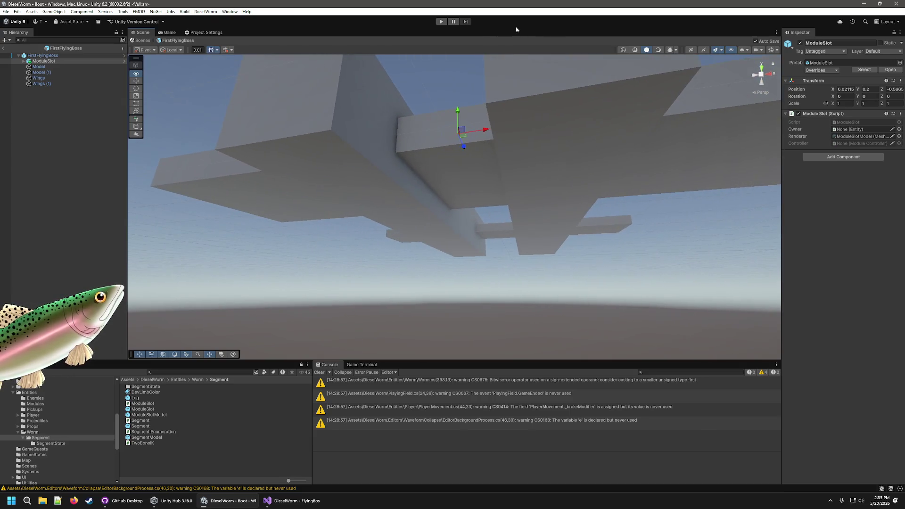
mouse_move(457, 114)
left_mouse_down()
mouse_move(454, 198)
mouse_move(349, 226)
mouse_move(470, 194)
mouse_move(417, 217)
mouse_move(550, 286)
mouse_move(500, 273)
left_mouse_up()
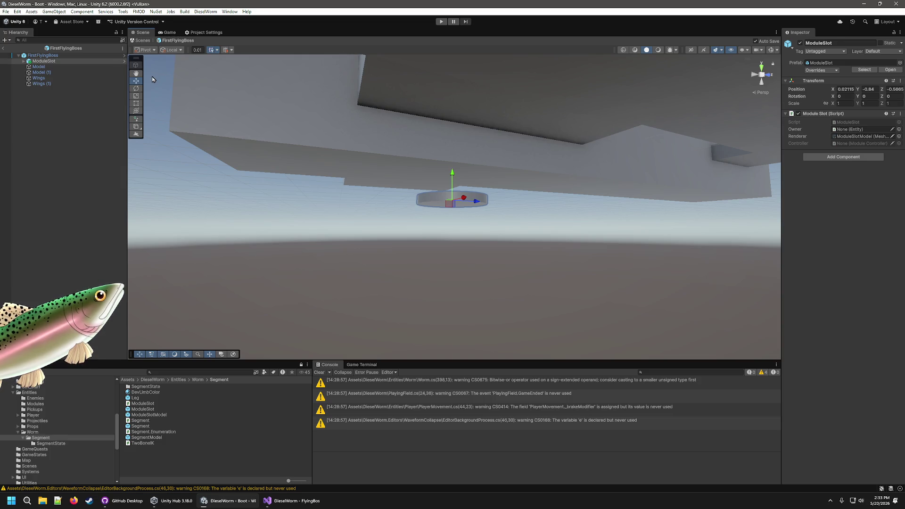
- Flip the ModuleSlot 180° on X, raise it to Y -0.225, and save the prefab
left_click(135, 88)
mouse_move(429, 188)
left_mouse_down()
mouse_move(463, 165)
mouse_move(452, 167)
mouse_move(448, 118)
mouse_move(518, 85)
mouse_move(551, 101)
left_mouse_up()
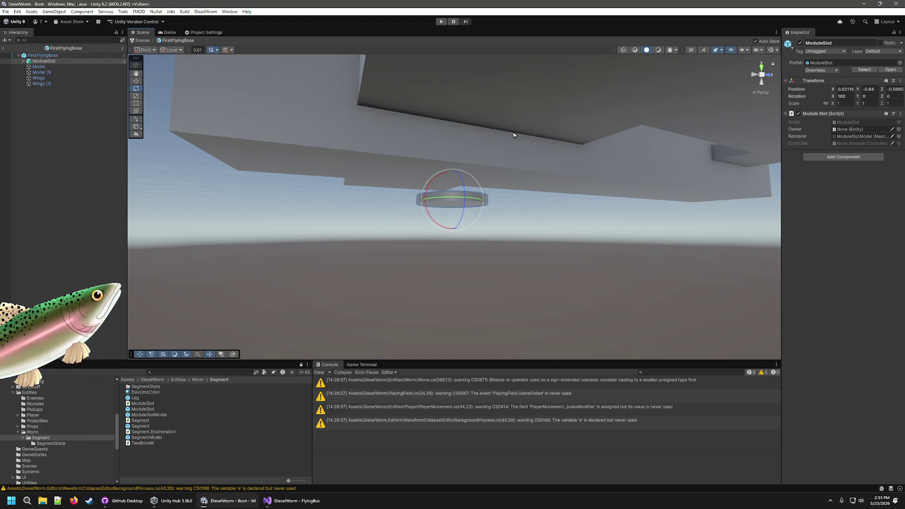
left_click(137, 81)
mouse_move(455, 229)
left_mouse_down()
mouse_move(444, 125)
mouse_move(537, 142)
mouse_move(369, 131)
mouse_move(394, 170)
mouse_move(410, 110)
mouse_move(501, 93)
mouse_move(523, 73)
mouse_move(542, 170)
mouse_move(501, 185)
mouse_move(496, 137)
mouse_move(487, 145)
left_mouse_up()
key("ctrl+s")
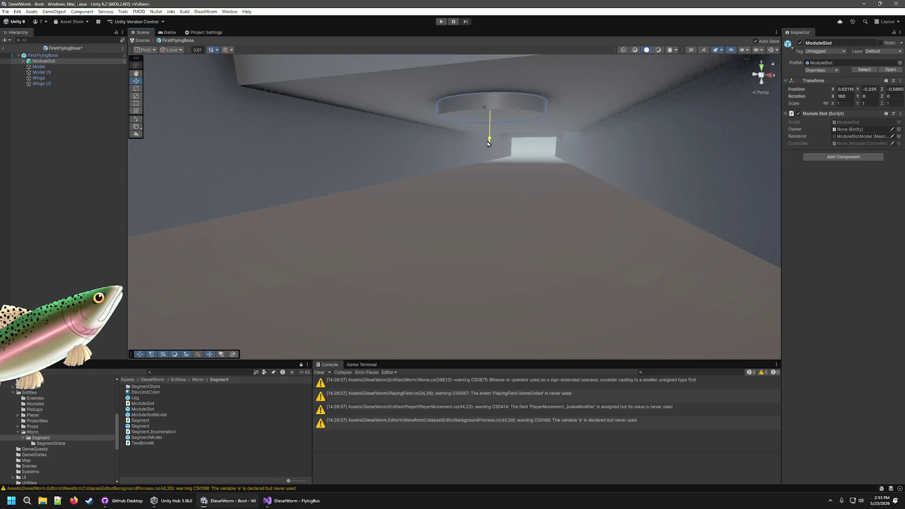
left_click(509, 226)
left_click_drag(509, 226, 514, 236)
scroll(515, 237, "down", 10)
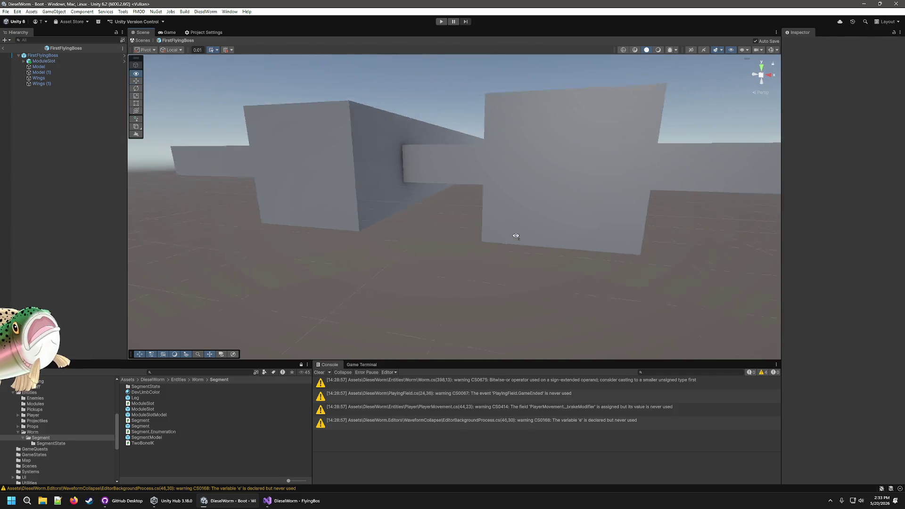
- Exit Prefab Mode and reopen the FirstFlyingBoss prefab from the Enemies folder
left_click(4, 48)
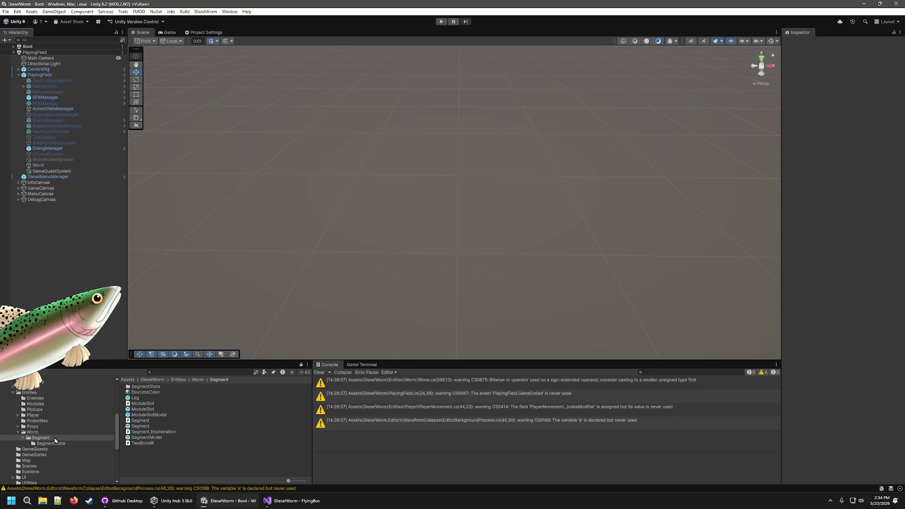
left_click(35, 398)
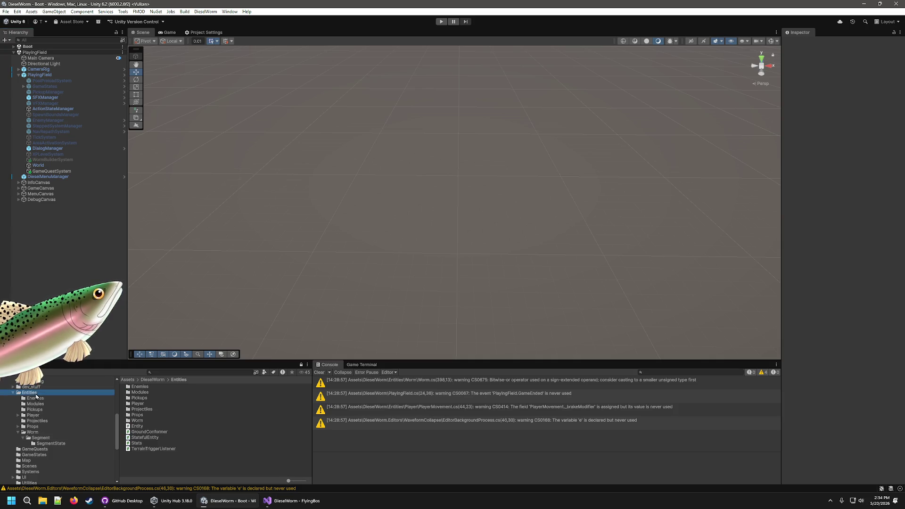
scroll(145, 413, "down", 2)
double_click(146, 412)
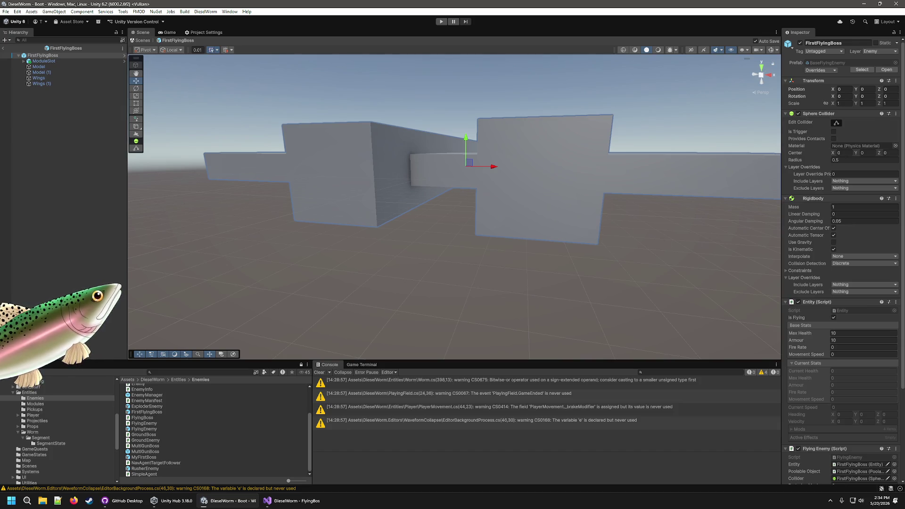
scroll(798, 363, "down", 5)
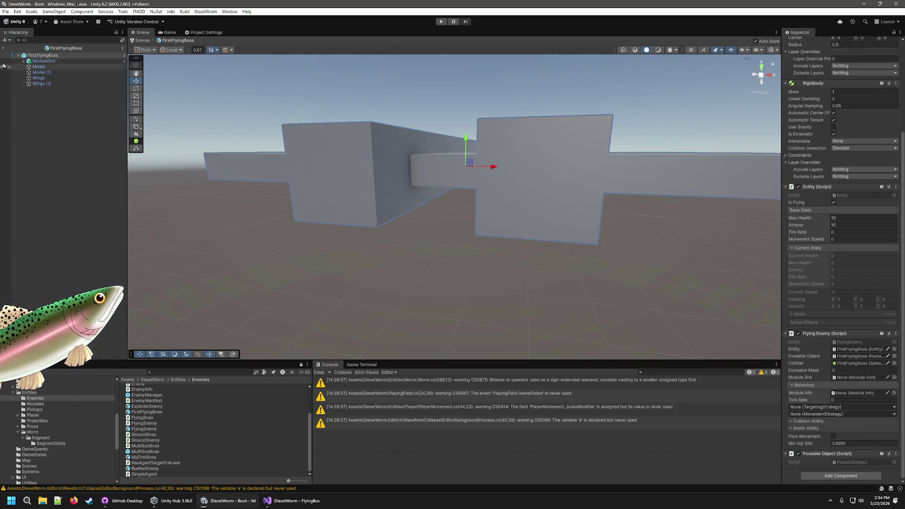
- Assign the ModuleSlot child to the Flying Enemy's Module Slot field and check its owner
left_click(855, 378)
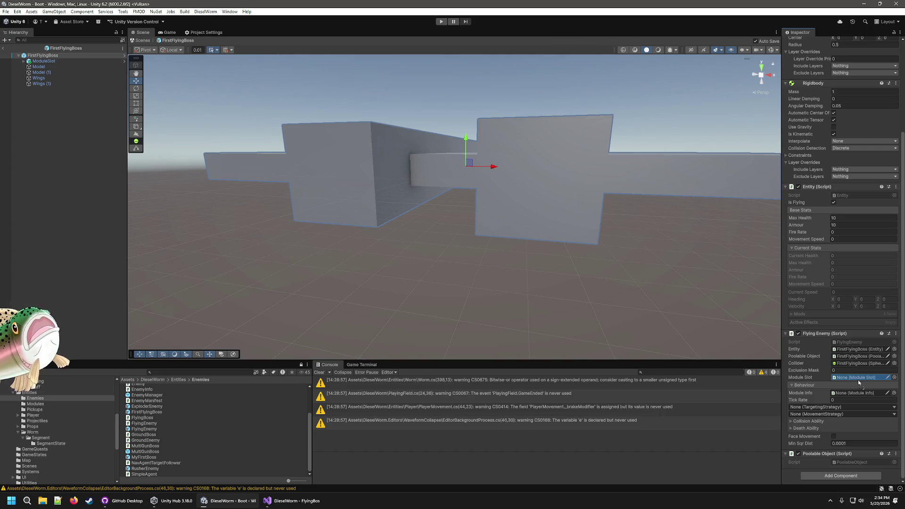
left_click(887, 377)
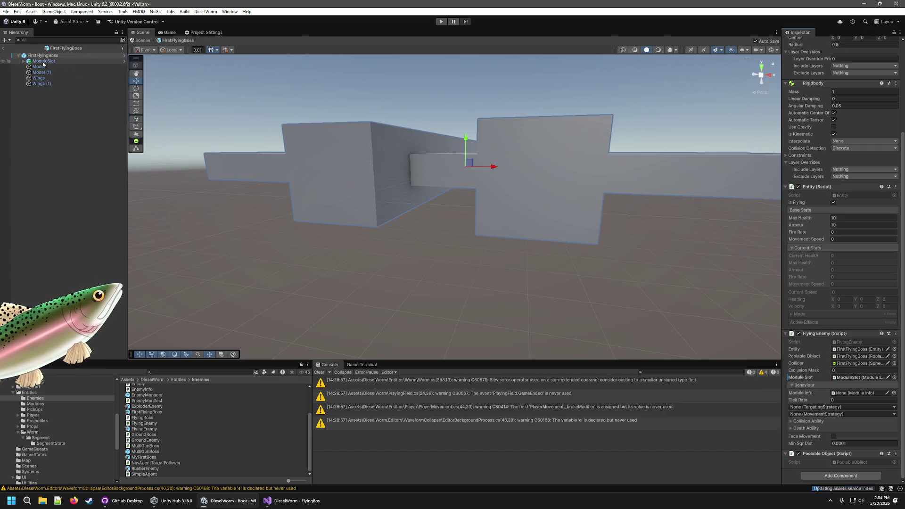
mouse_move(43, 62)
left_mouse_down()
mouse_move(424, 108)
mouse_move(862, 130)
left_mouse_up()
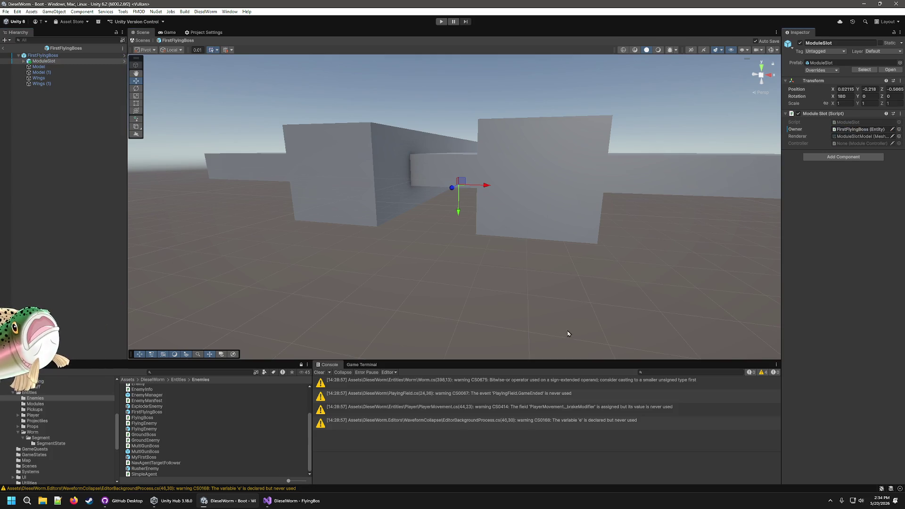
left_click(88, 219)
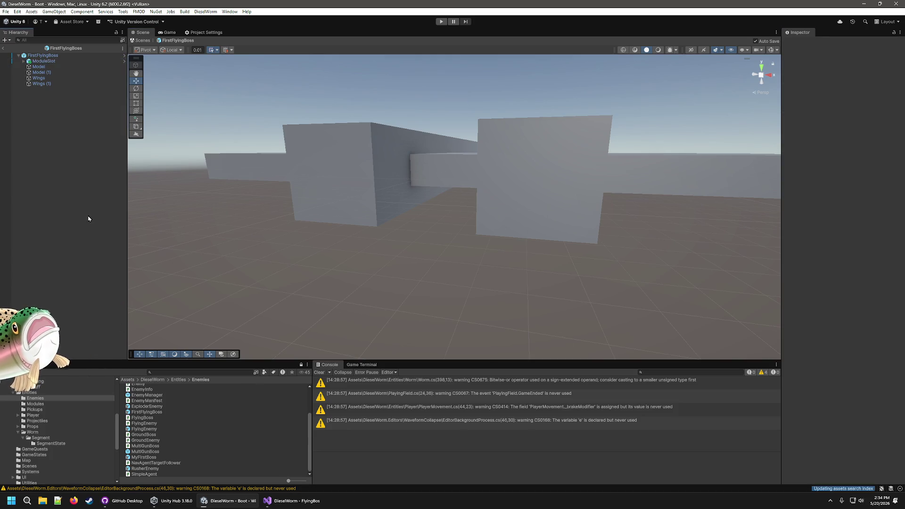
left_click(61, 56)
scroll(810, 392, "down", 5)
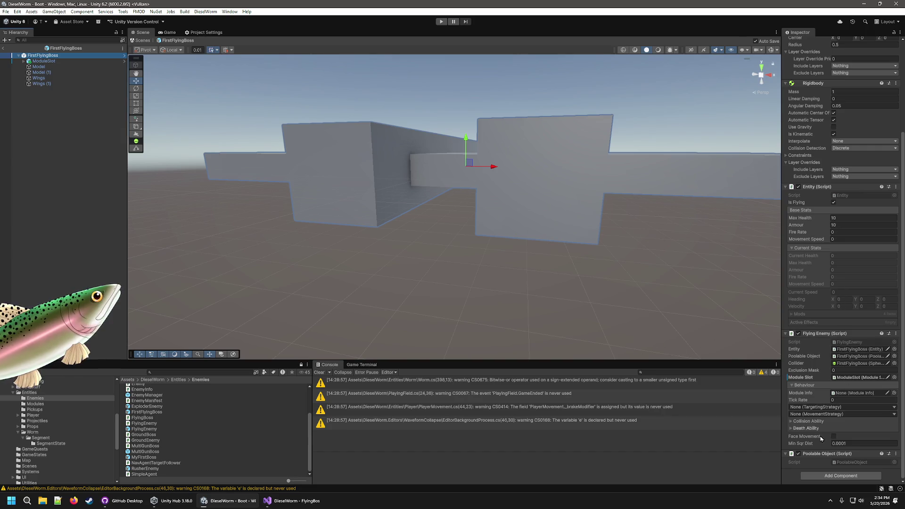
left_click(895, 408)
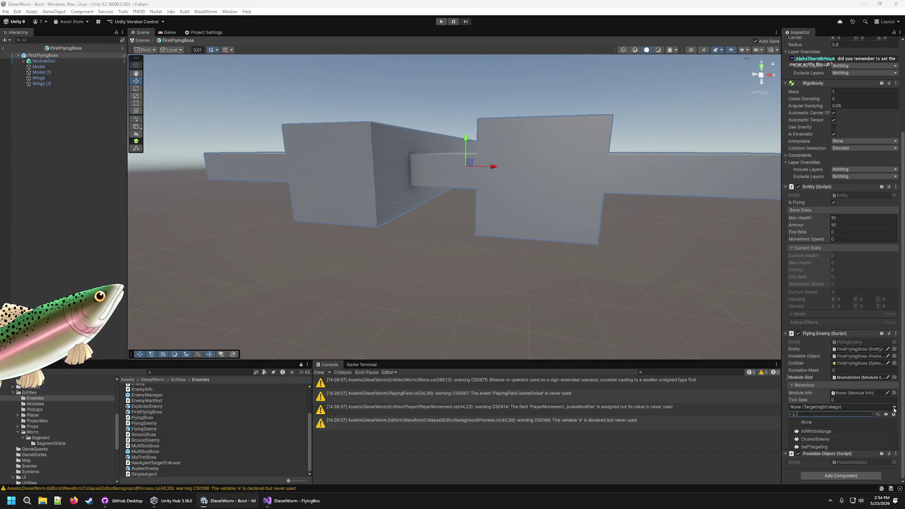
- Choose ClosestEnemy targeting and KeepDistance movement, and set the targeting Range to 30
left_click(824, 441)
scroll(826, 375, "down", 2)
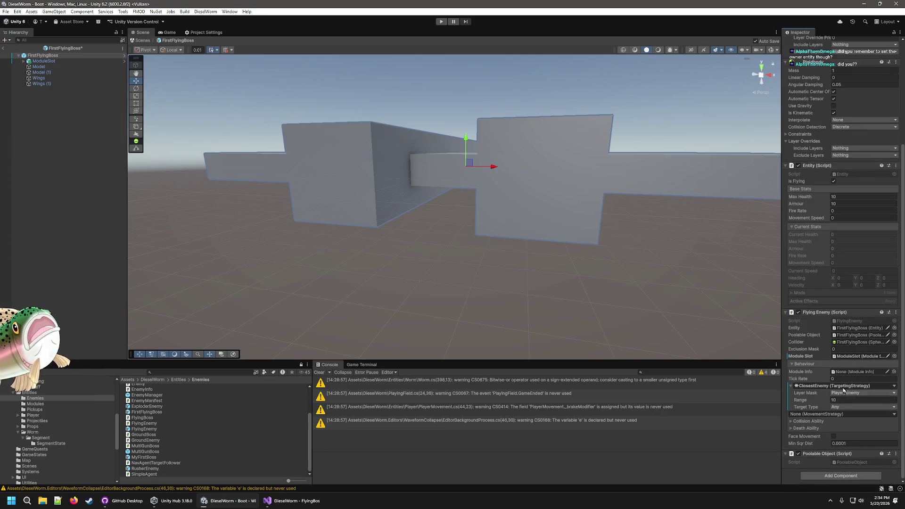
left_click(894, 414)
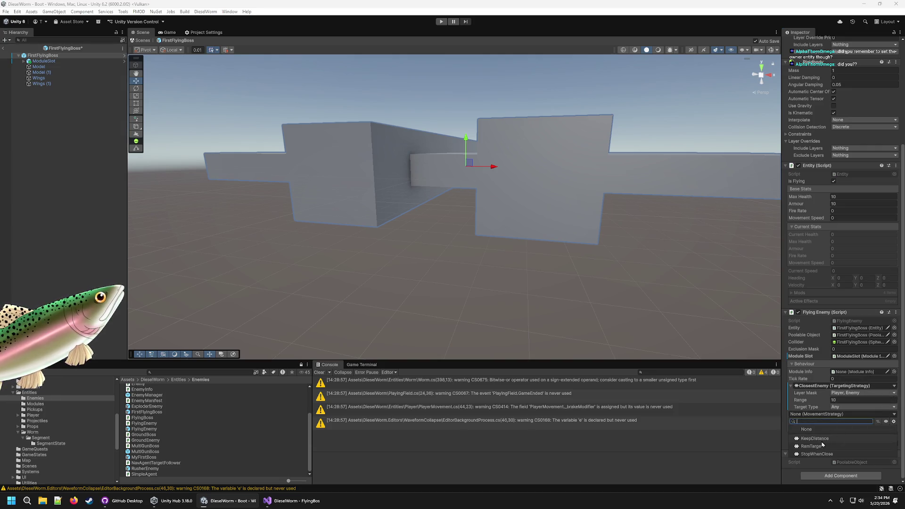
left_click(814, 438)
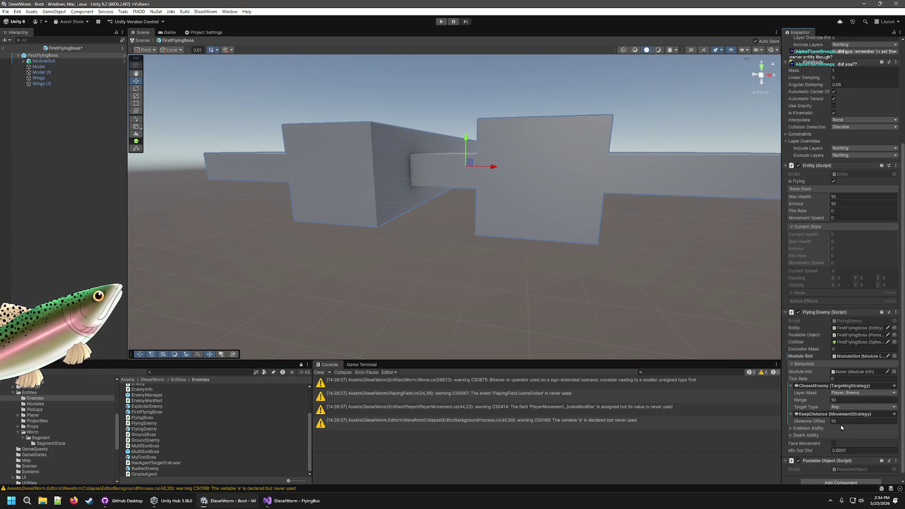
left_click(849, 400)
type("2")
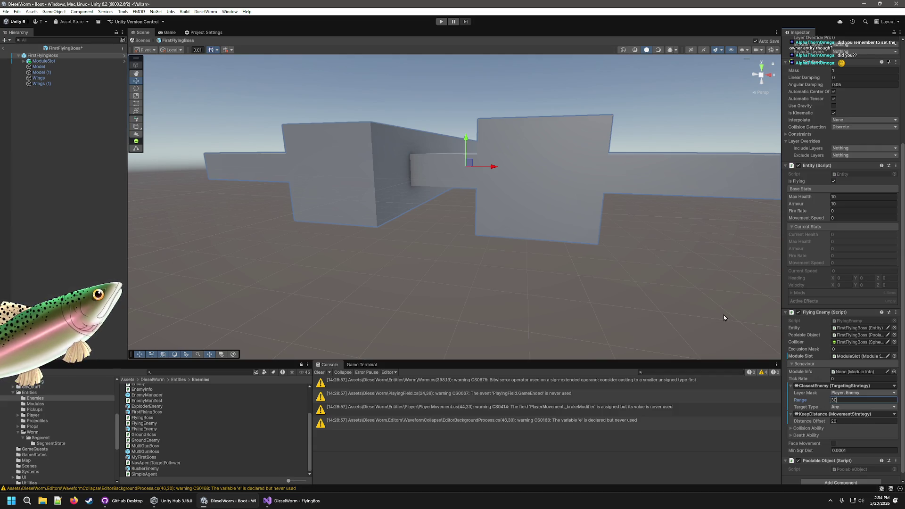
- Look through the Collision Ability settings, then expand the Death Ability settings
left_click(790, 428)
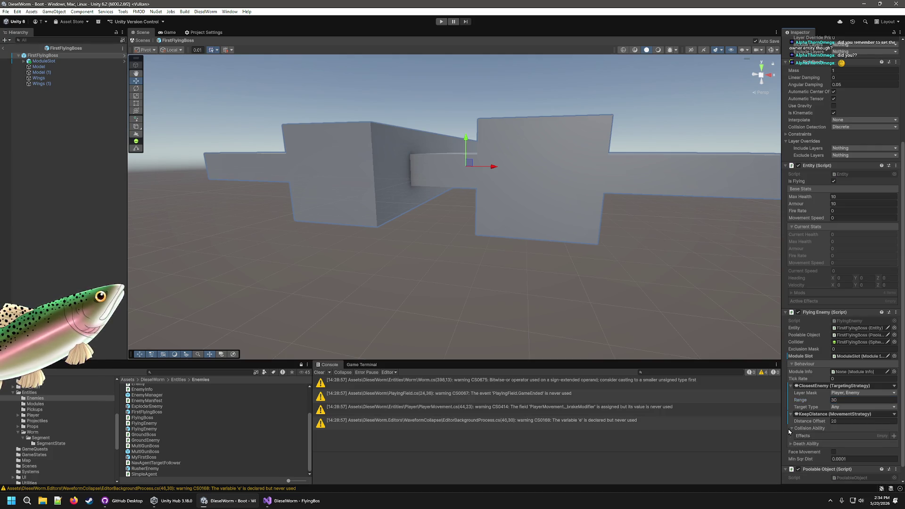
scroll(833, 434, "down", 1)
left_click(791, 414)
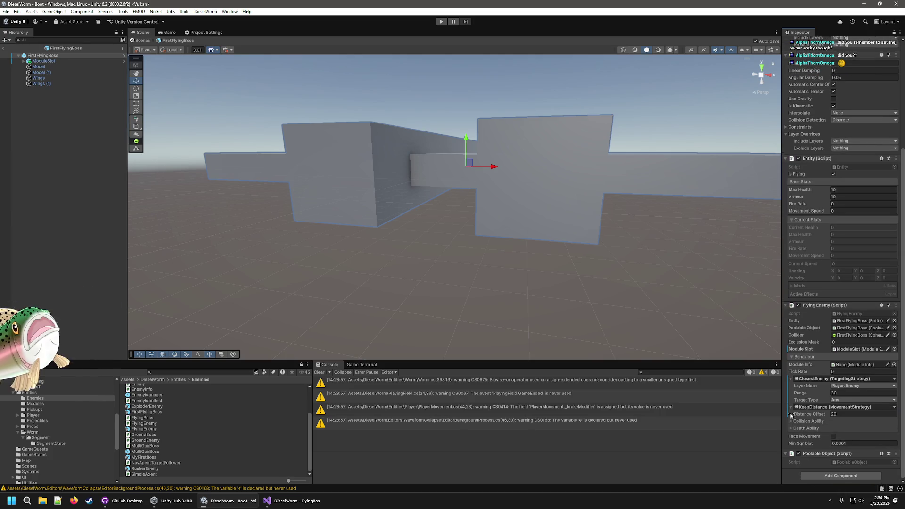
left_click(791, 429)
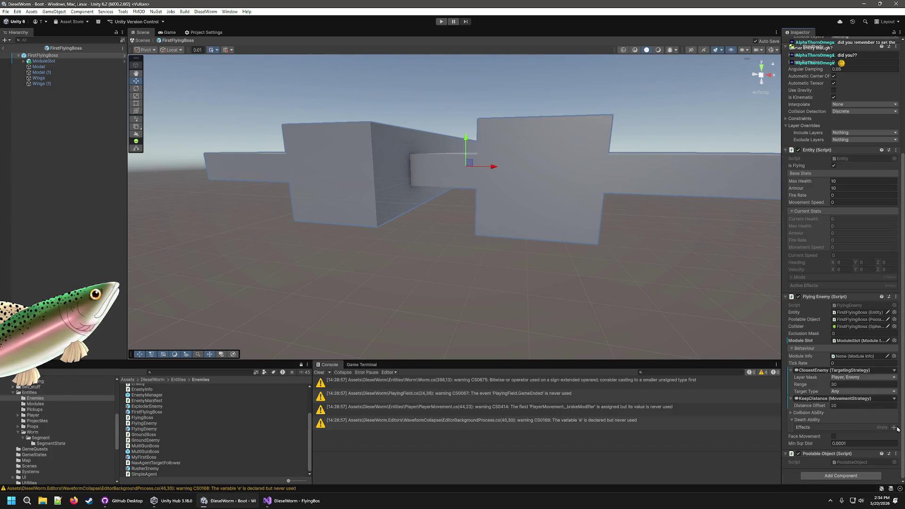
- Add a SpawnCrude death effect, setting its Loot Amount and a Spawn Chance of 1
left_click(894, 428)
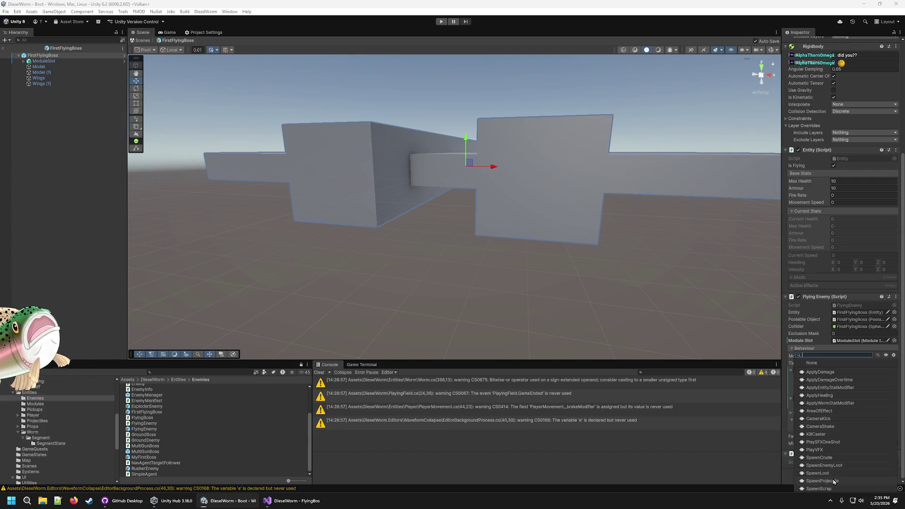
left_click(831, 458)
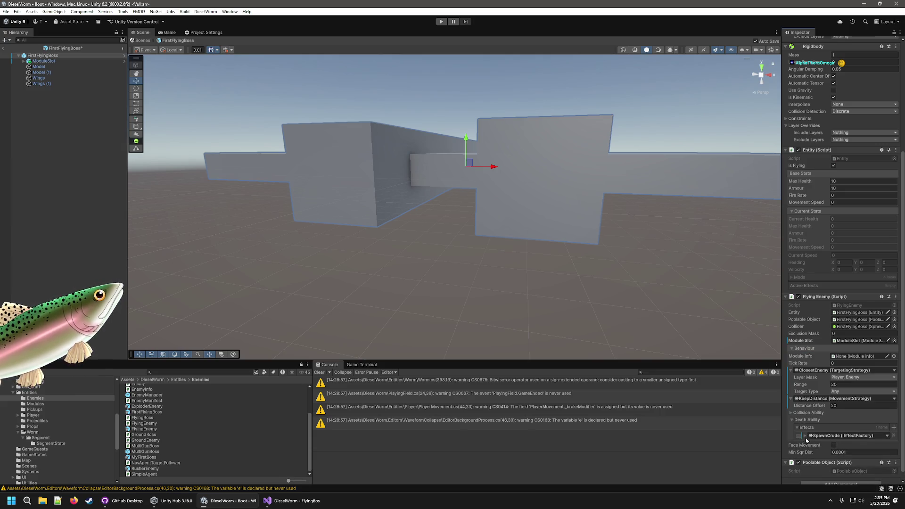
left_click(805, 436)
left_click(845, 443)
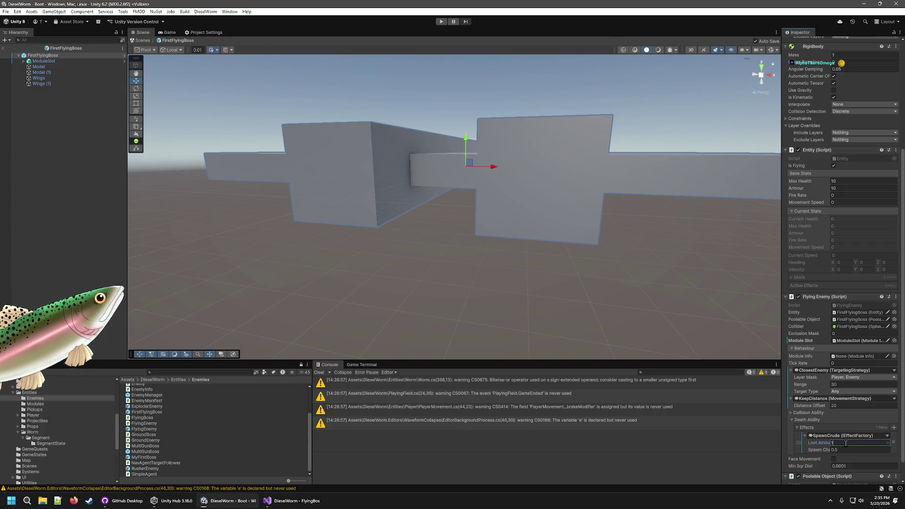
type("00")
key("Tab")
type("1")
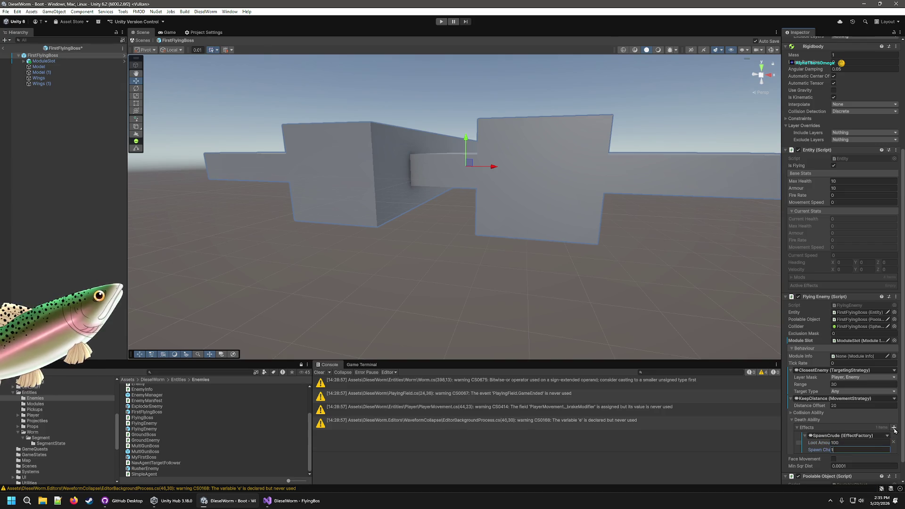
- Add a SpawnScrap death effect with Loot Amount 100 and Spawn Chance 1
left_click(894, 428)
left_click(833, 488)
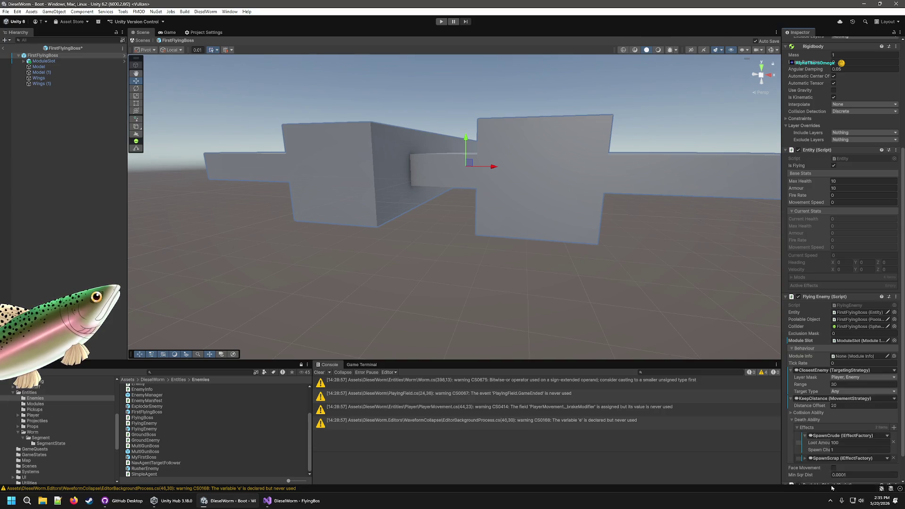
scroll(819, 453, "down", 2)
left_click(840, 428)
left_click(841, 433)
type("1")
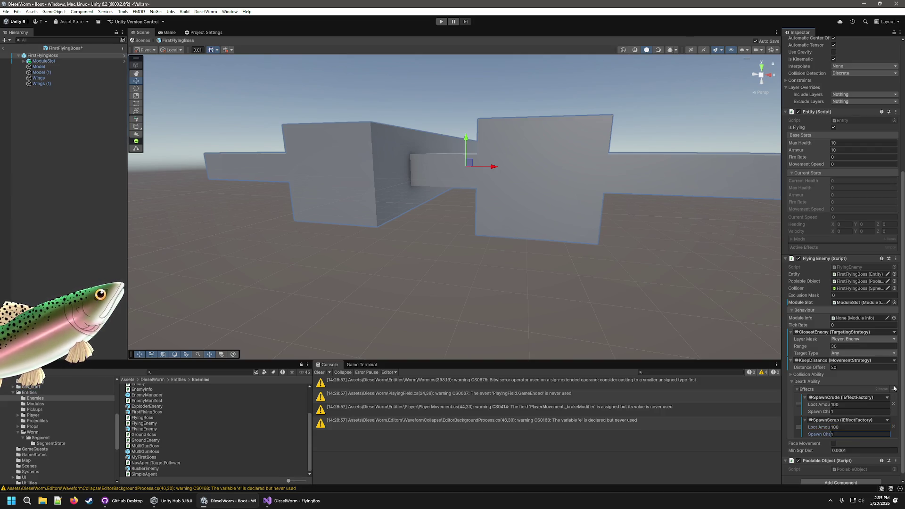
- Add a PlaySFXOneShot death effect that plays the SFX/Explosion sound
left_click(895, 388)
left_click(823, 443)
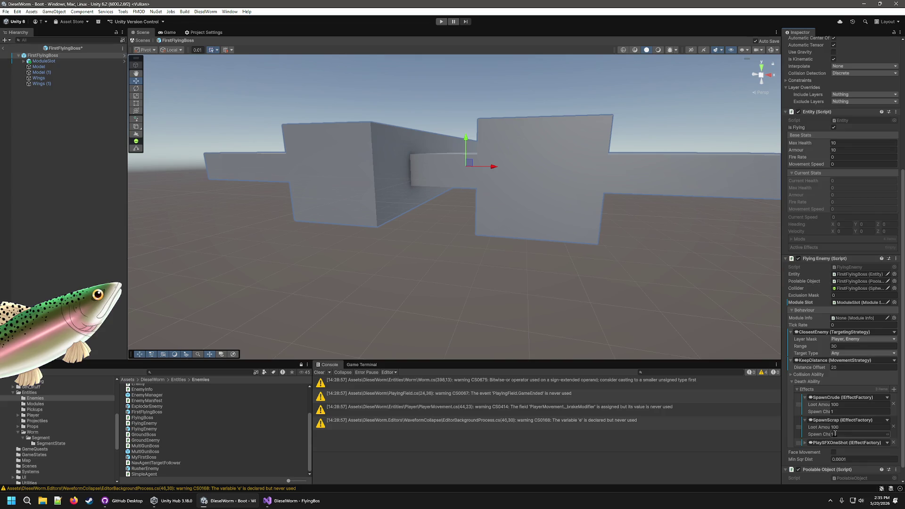
left_click(804, 427)
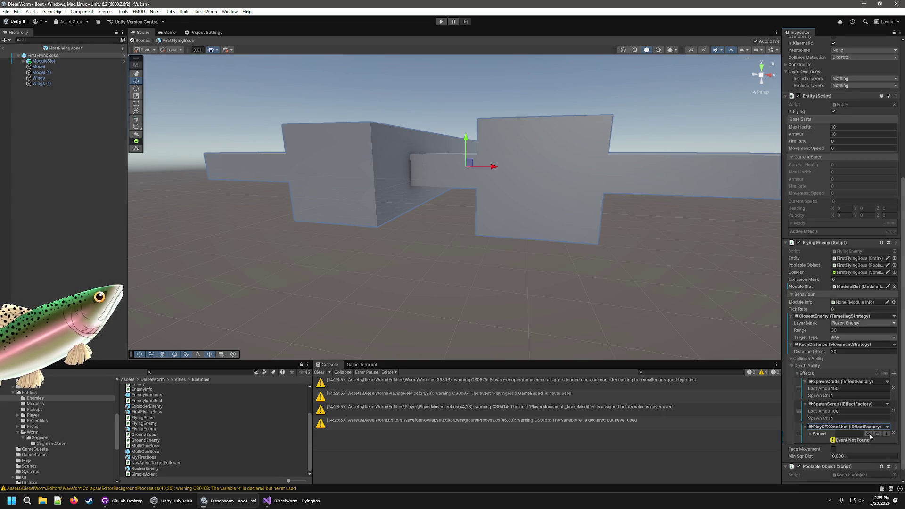
left_click(869, 434)
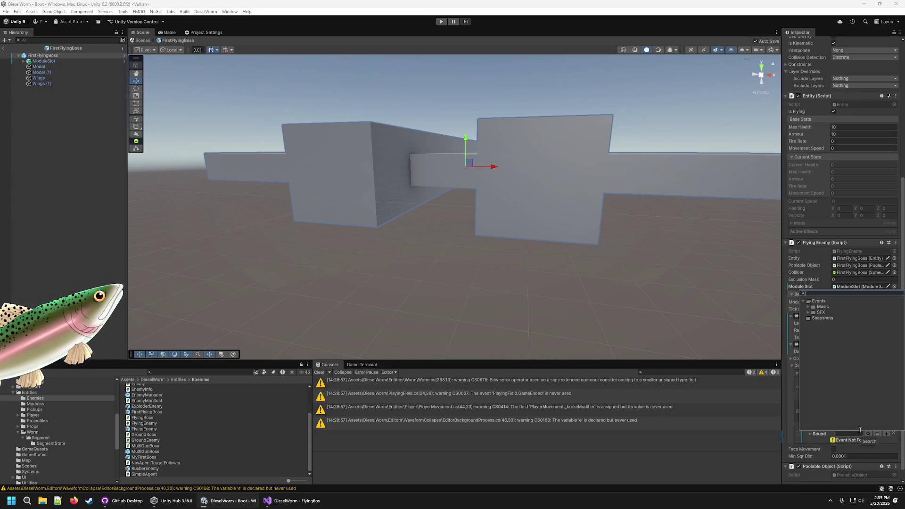
left_click(808, 313)
double_click(828, 347)
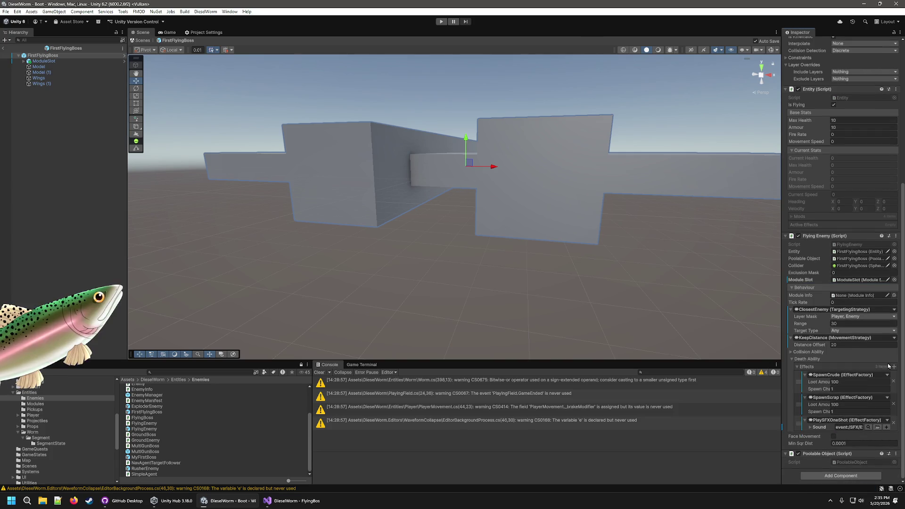
- Add a PlayVFX death effect whose visual effect is VFX_MuzzleFlash
left_click(894, 366)
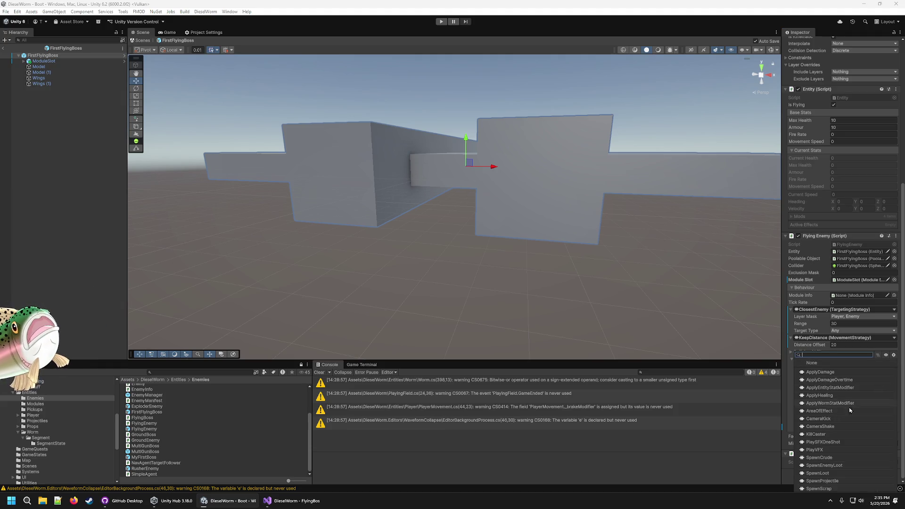
left_click(829, 450)
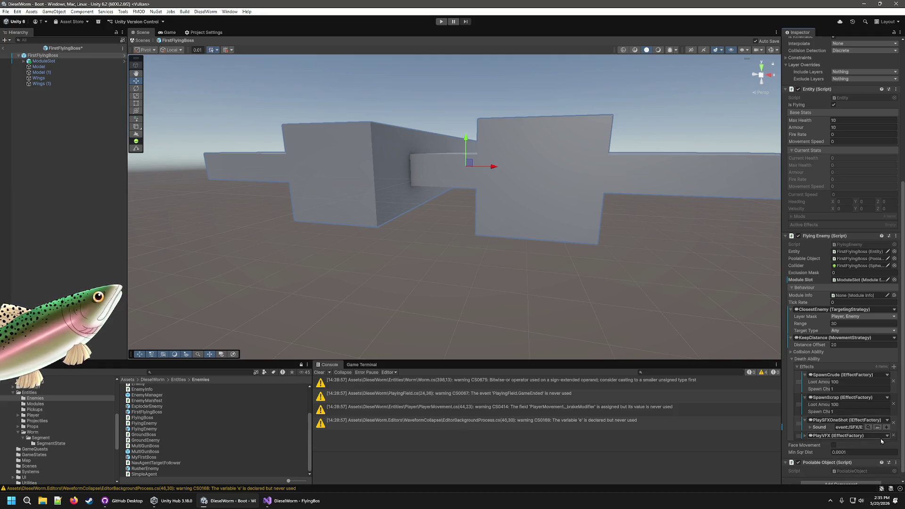
left_click(839, 436)
scroll(843, 438, "down", 1)
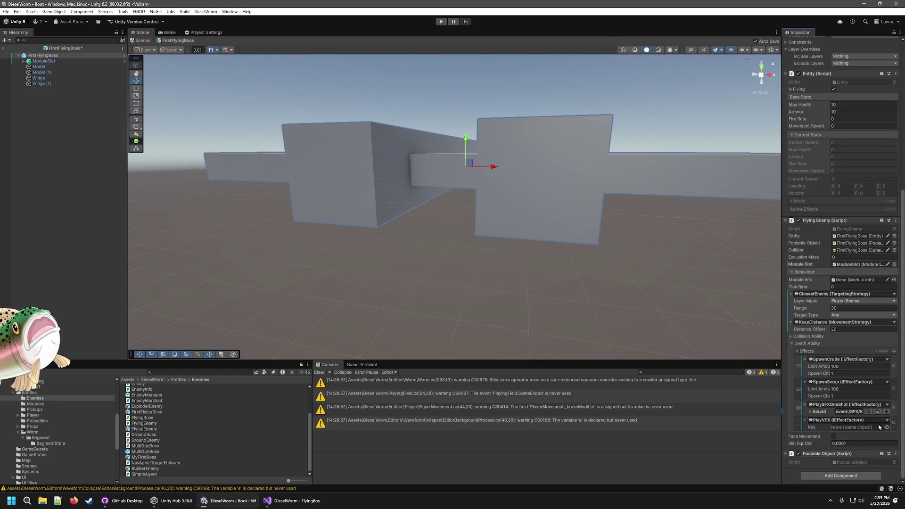
left_click(888, 424)
scroll(606, 343, "down", 5)
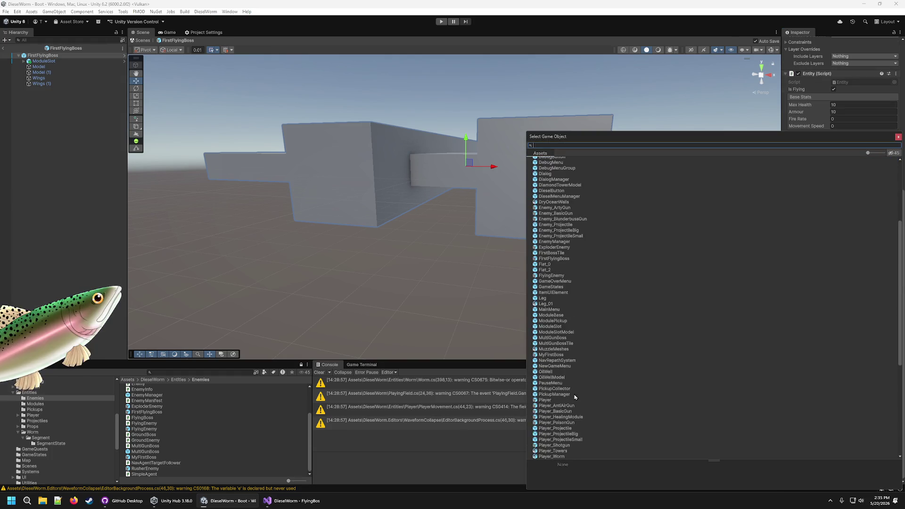
scroll(572, 398, "down", 5)
double_click(566, 421)
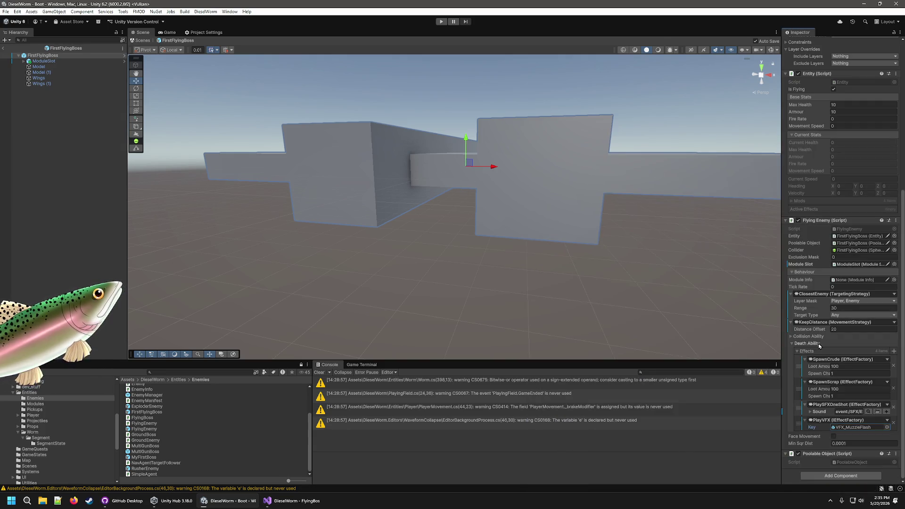
left_click(792, 336)
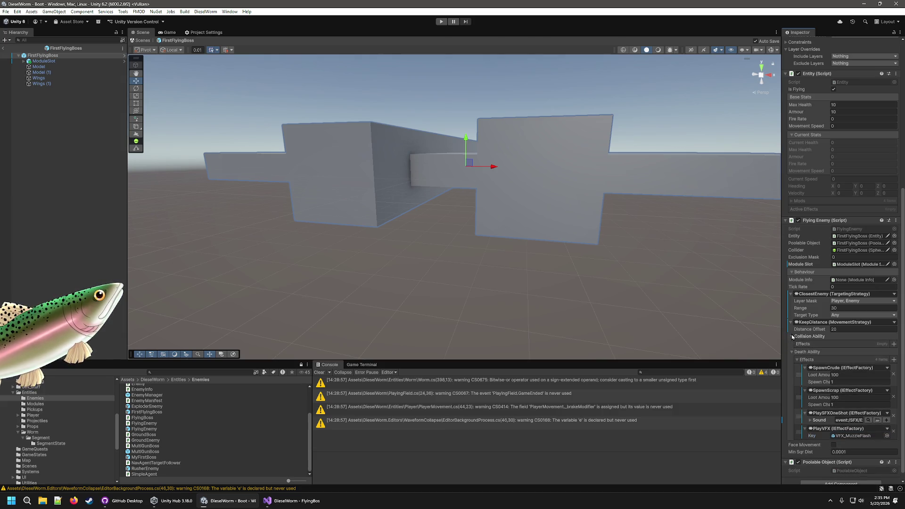
left_click(893, 344)
- Add an ApplyDamage collision effect with Damage 5
left_click(829, 369)
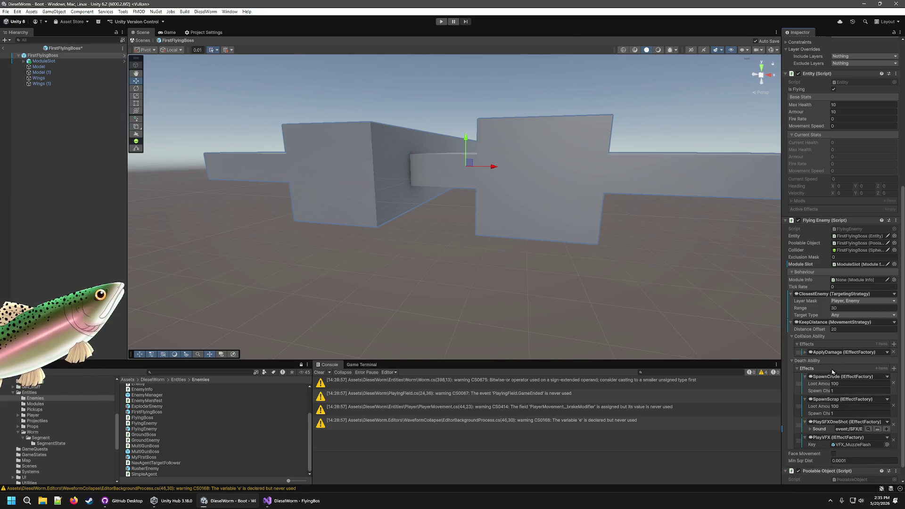
left_click(805, 352)
left_click(839, 359)
type("5")
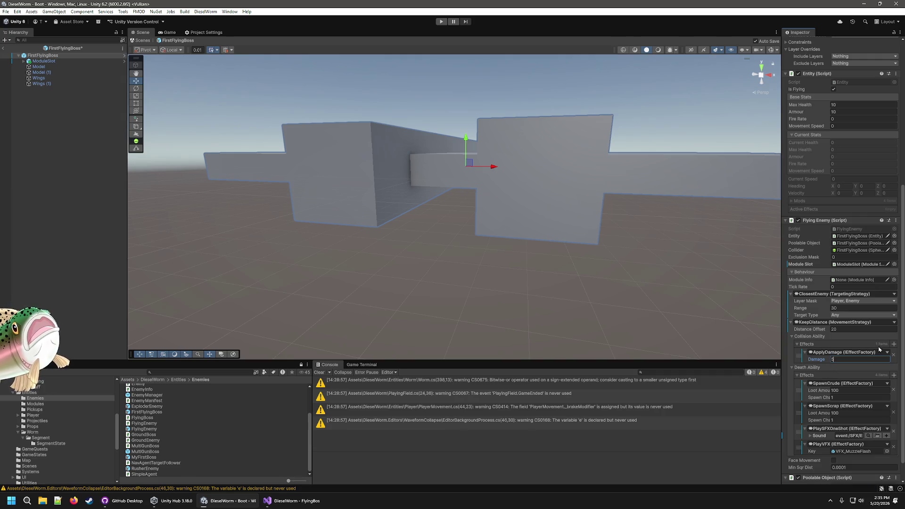
- Add a PlaySFXOneShot collision effect using a sound from the SFX folder
left_click(894, 344)
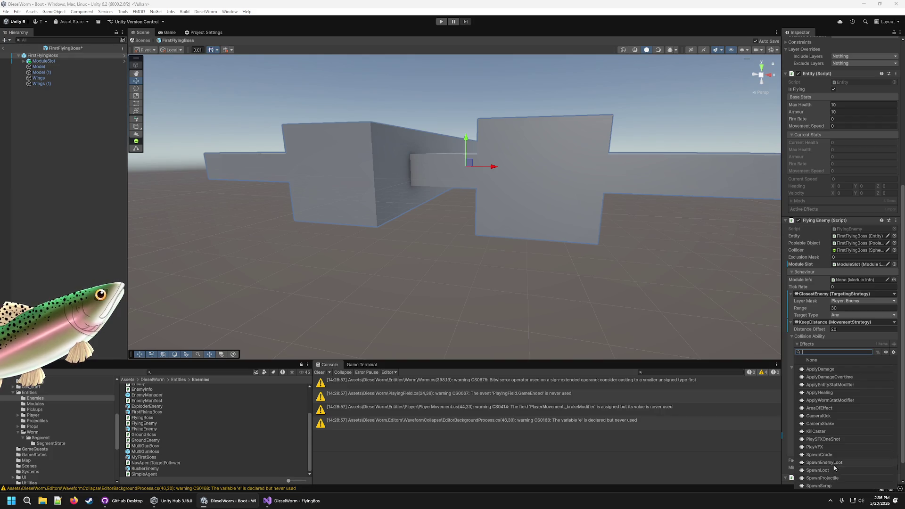
left_click(833, 439)
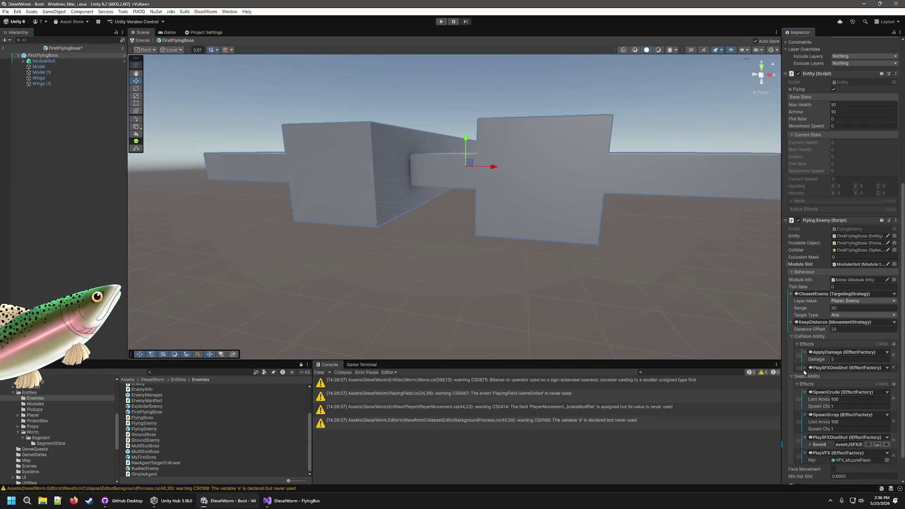
left_click(876, 369)
left_click(868, 374)
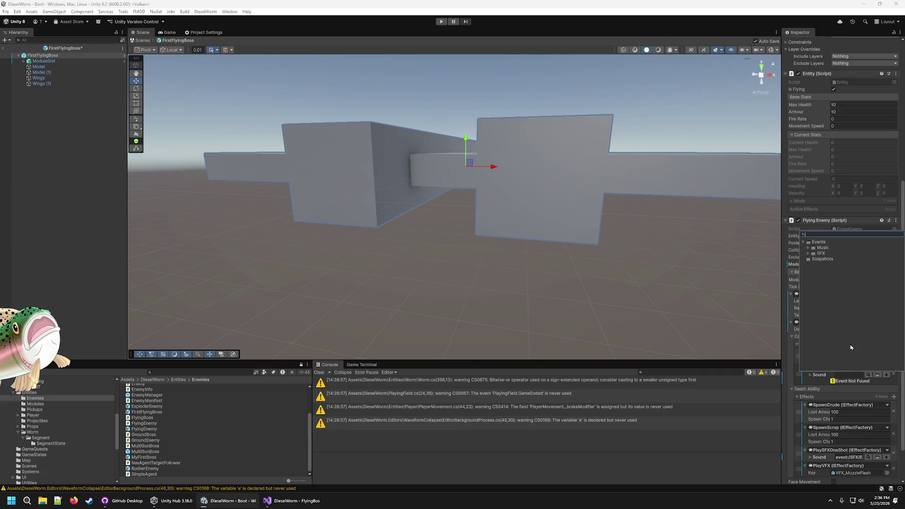
left_click(808, 254)
double_click(829, 288)
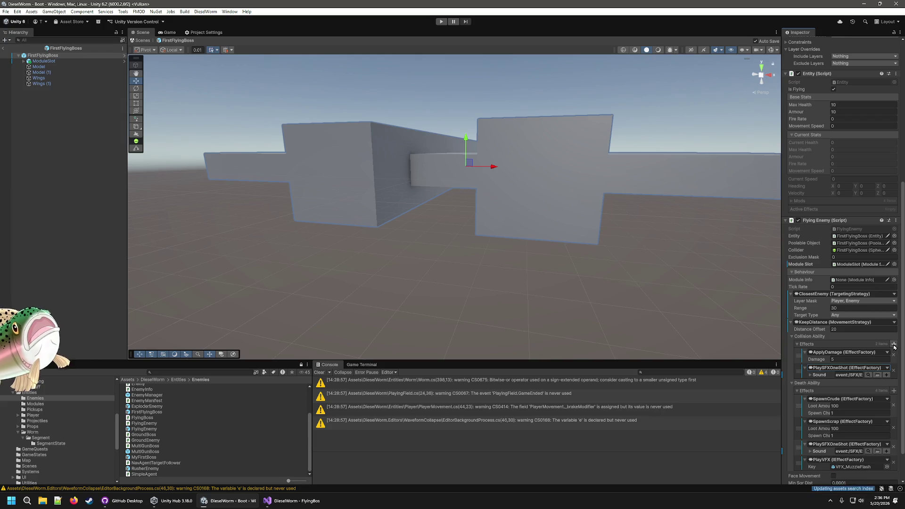
- Add a PlayVFX collision effect set to VFX_MuzzleFlash, then deselect the boss
left_click(893, 344)
left_click(814, 448)
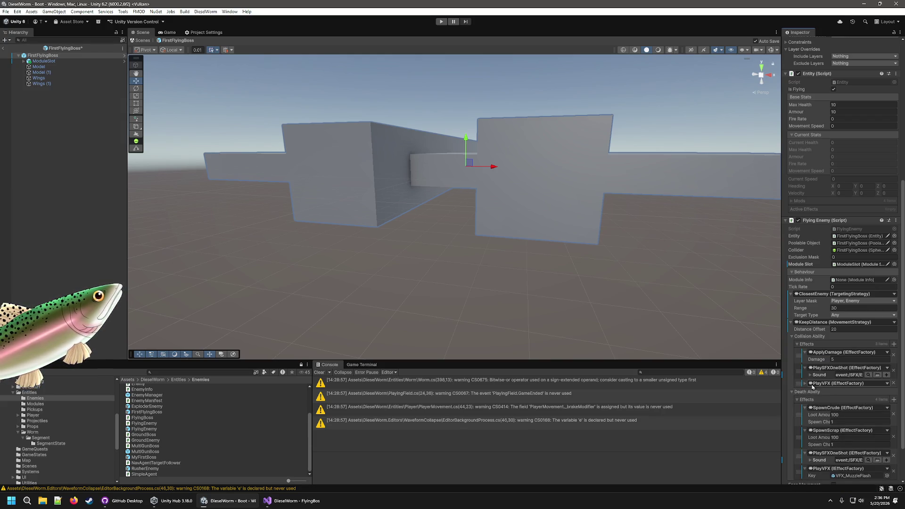
left_click(812, 384)
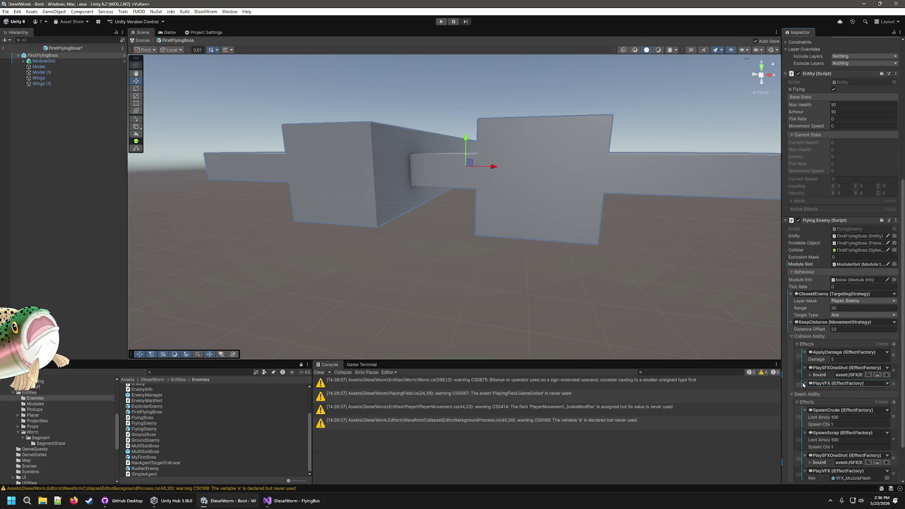
scroll(848, 372, "down", 2)
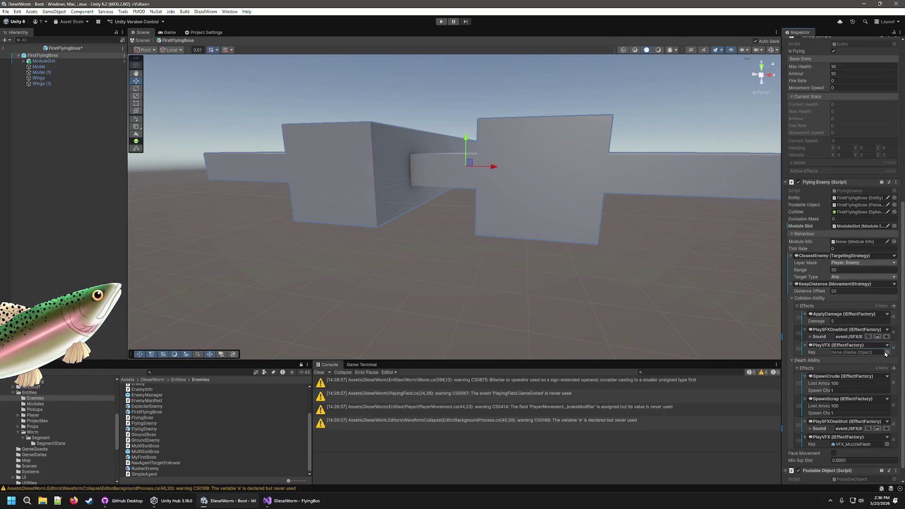
left_click(886, 352)
scroll(616, 401, "down", 10)
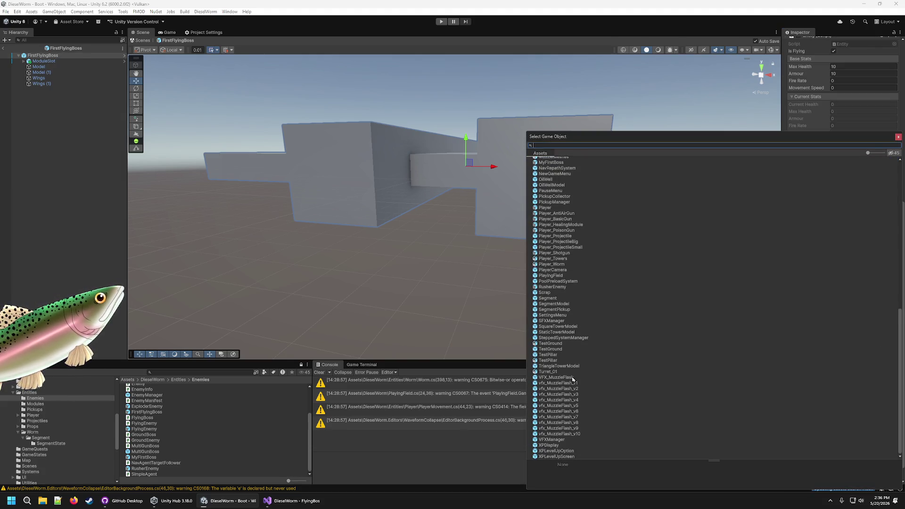
double_click(572, 379)
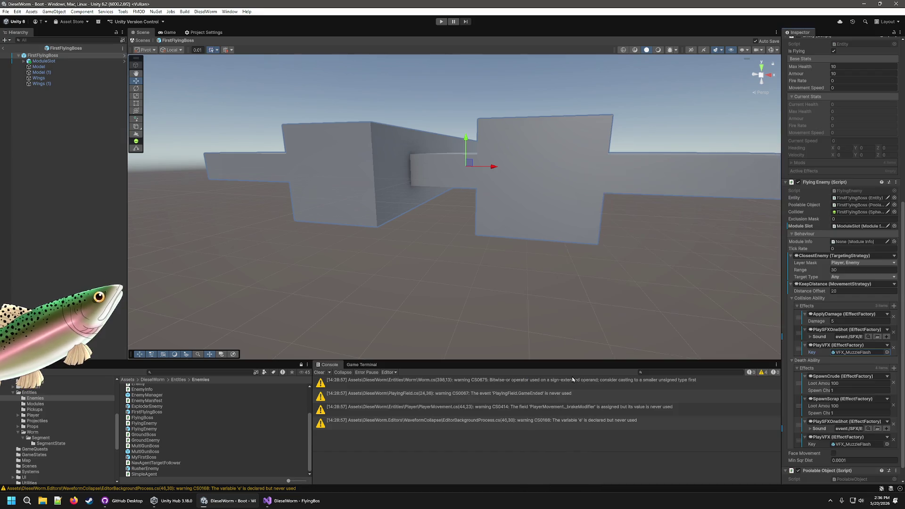
left_click(692, 235)
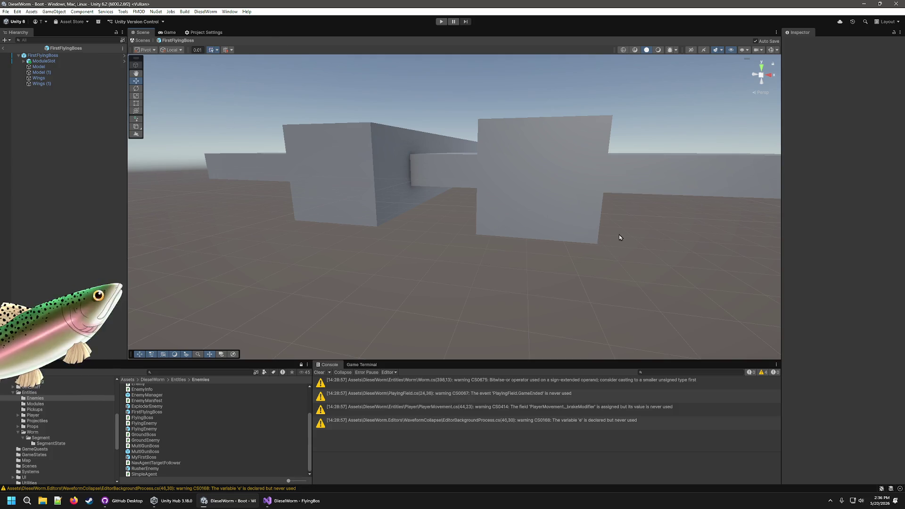
- Select FirstFlyingBoss and set its Movement Speed to 6
left_click(52, 56)
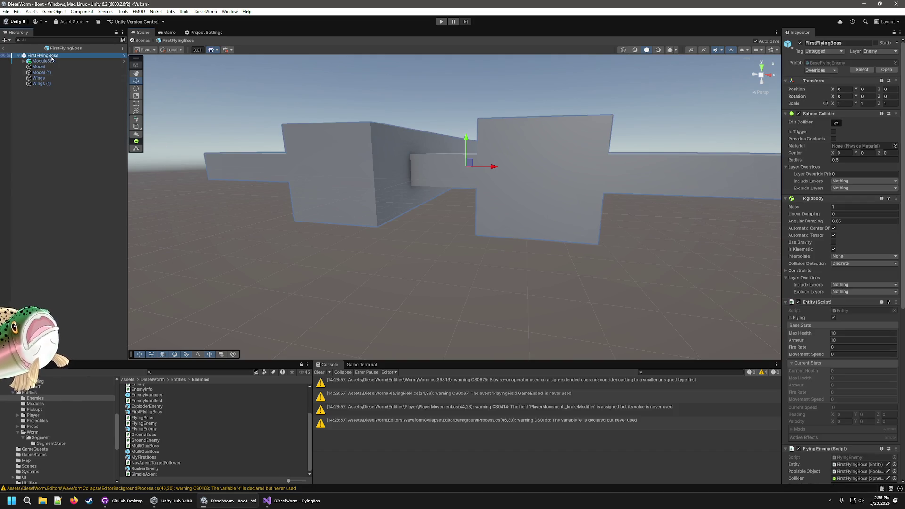
left_click(857, 332)
type("500")
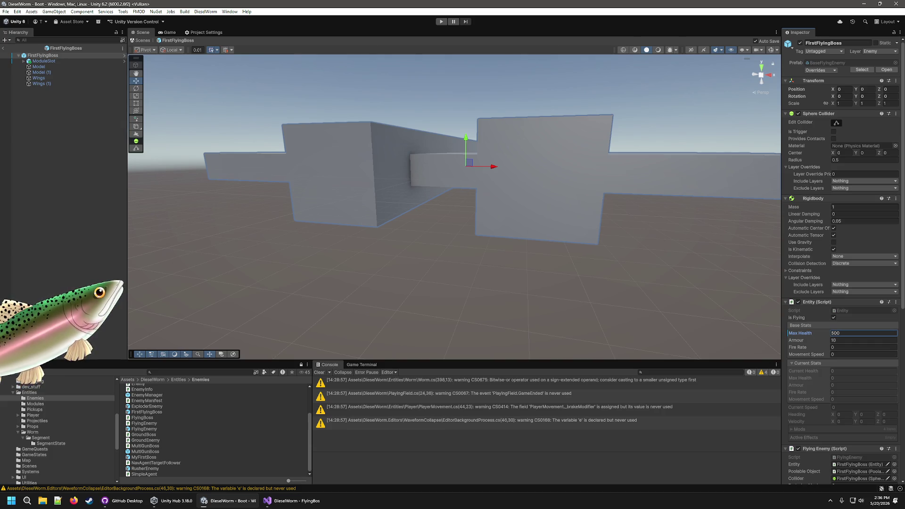
left_click(867, 354)
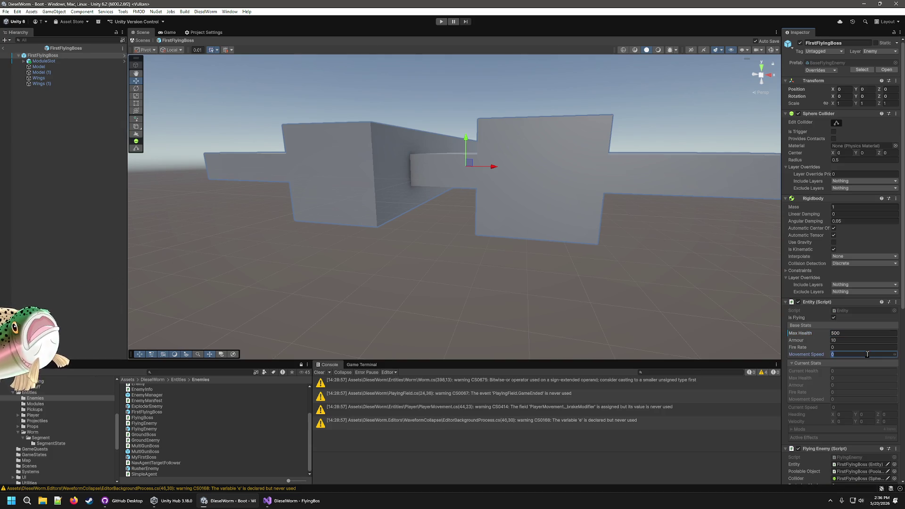
type("6")
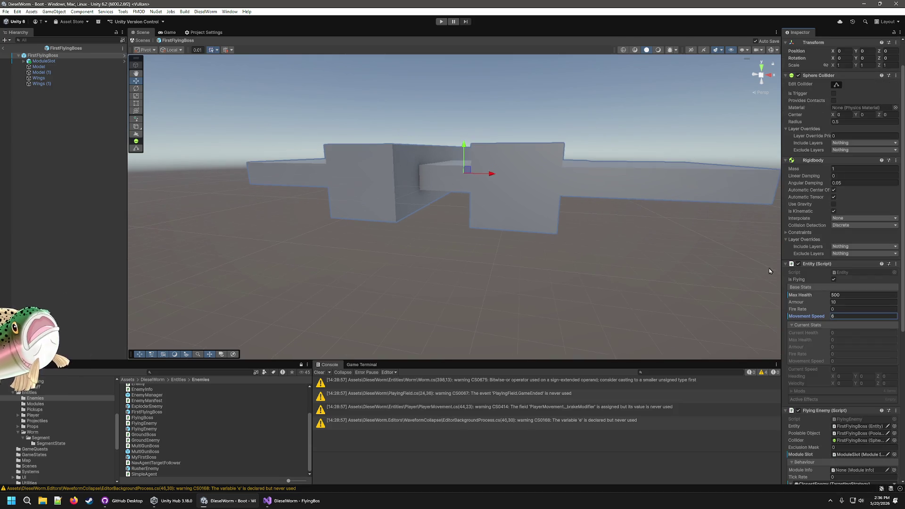
- Drag Module_Enemy_ArtyGun from Content/Modules into the Flying Enemy's Module Info field
scroll(855, 307, "down", 5)
scroll(853, 385, "down", 3)
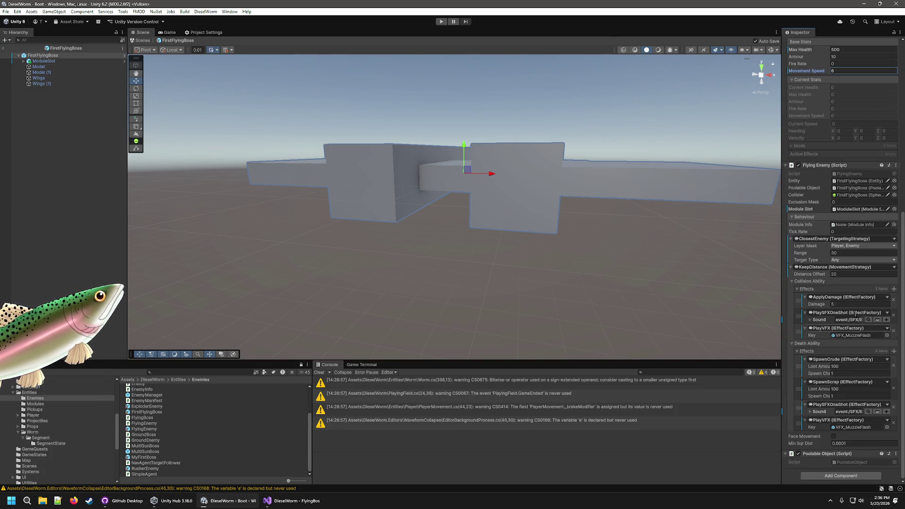
scroll(79, 414, "up", 4)
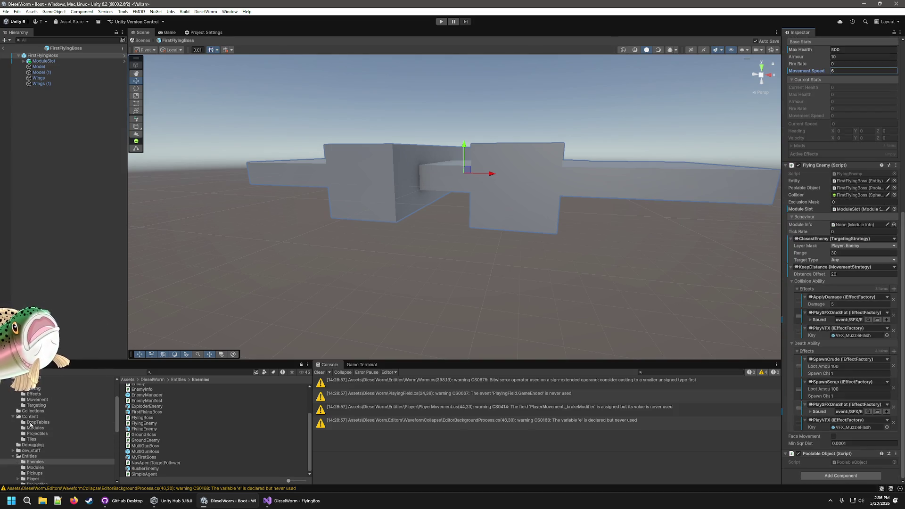
left_click(32, 428)
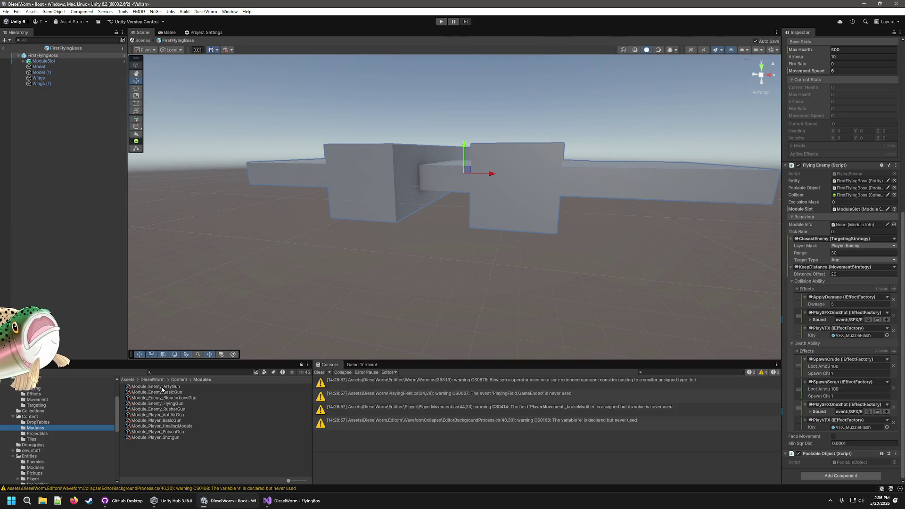
left_click(823, 328)
mouse_move(865, 368)
left_mouse_down()
mouse_move(849, 312)
mouse_move(858, 225)
left_mouse_up()
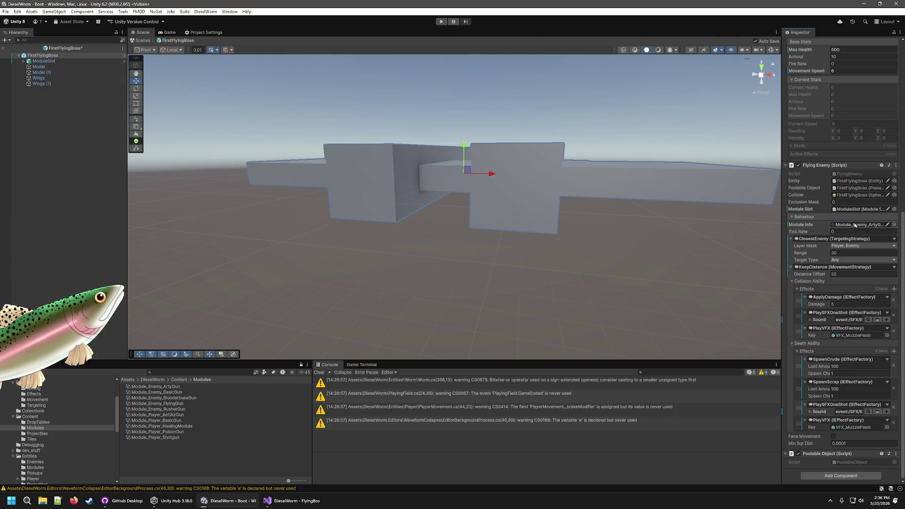
left_click(621, 270)
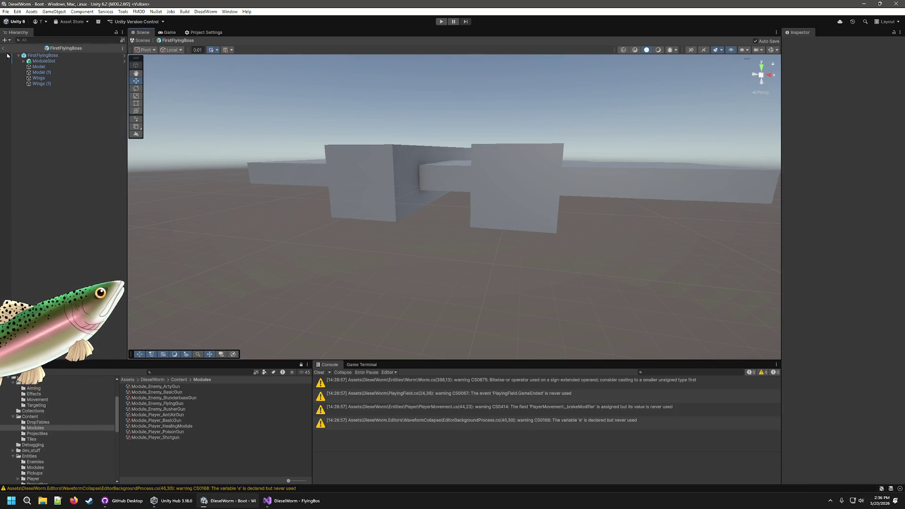
- Exit Prefab Mode and duplicate MultiGunBossTile in Content/Tiles
left_click(4, 48)
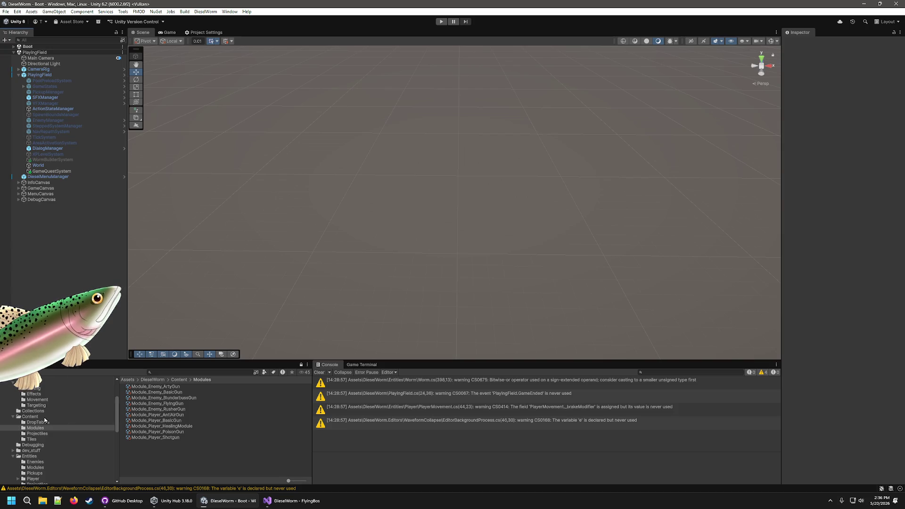
scroll(34, 403, "up", 2)
left_click(32, 449)
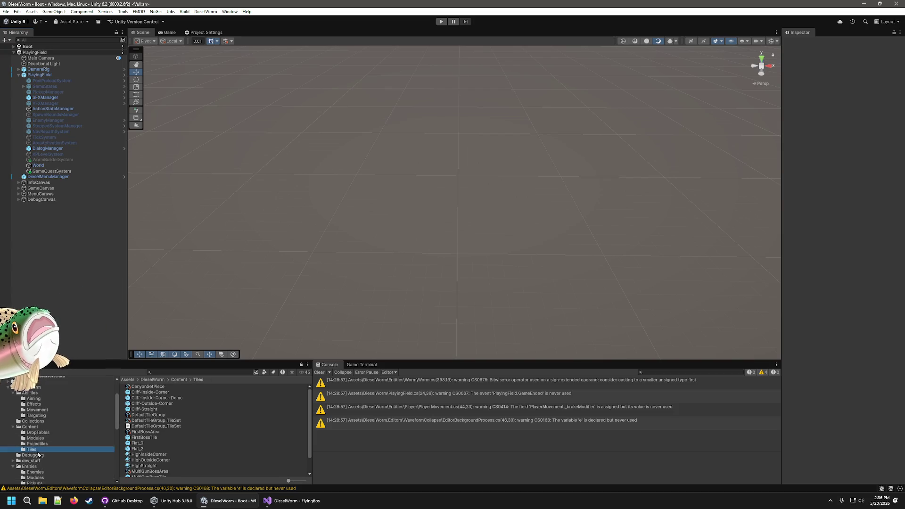
scroll(171, 445, "down", 3)
left_click(166, 458)
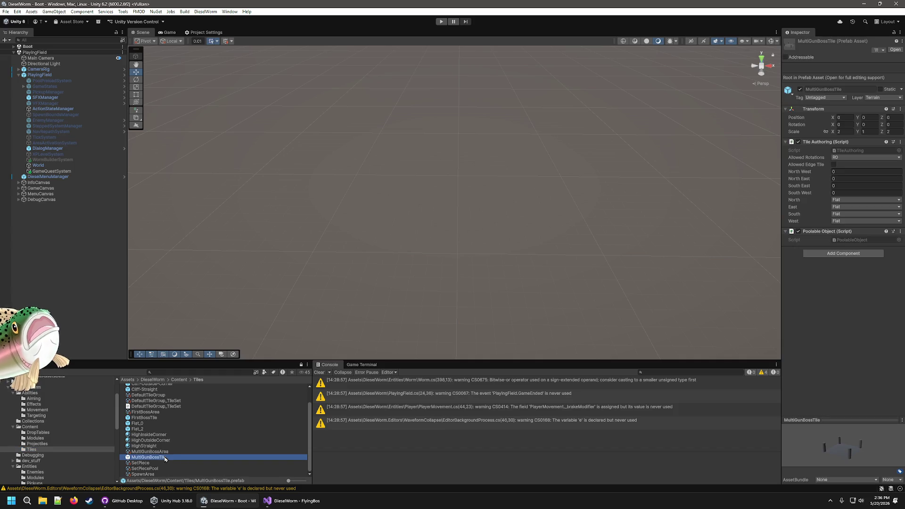
key("ctrl+d")
- Rename the copy to FirstFlyingBossTile and open it in Prefab Mode
right_click(163, 465)
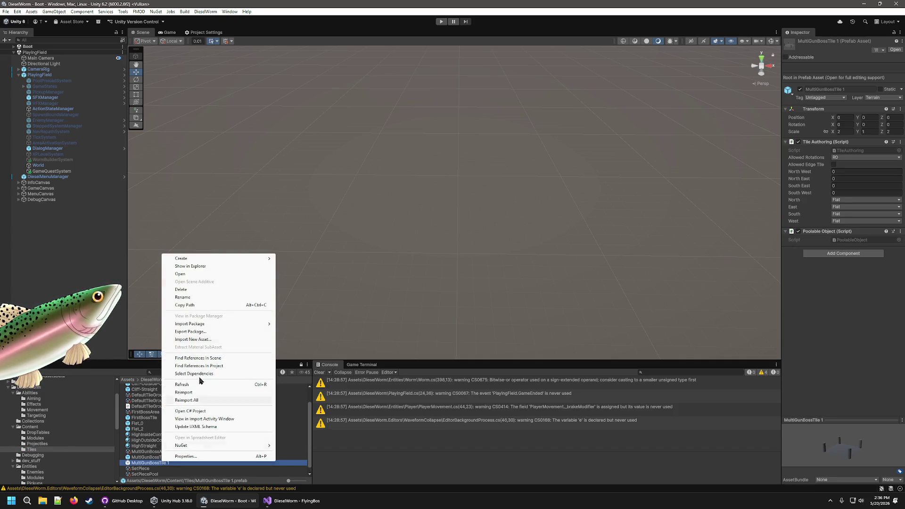
left_click(172, 297)
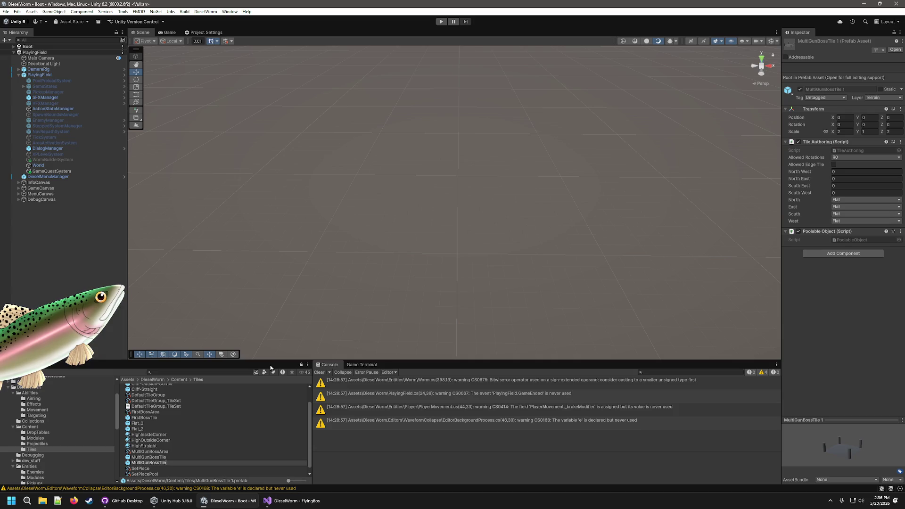
key("BackSpace")
key("BackSpace")
key("BackSpace")
type("First")
type("Flying")
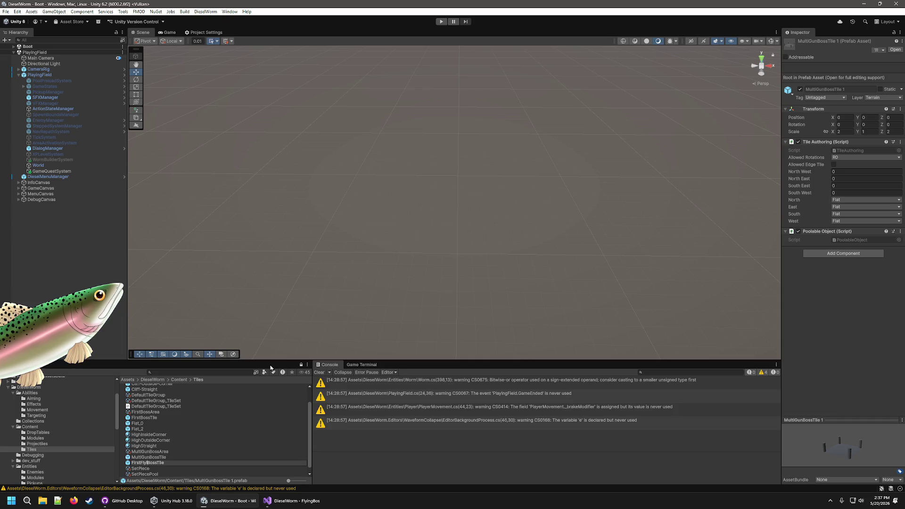
key("Return")
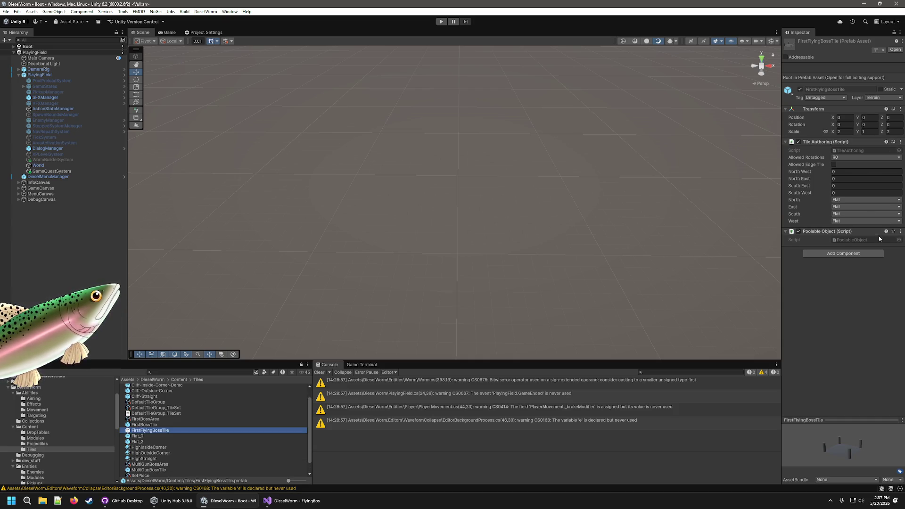
double_click(149, 430)
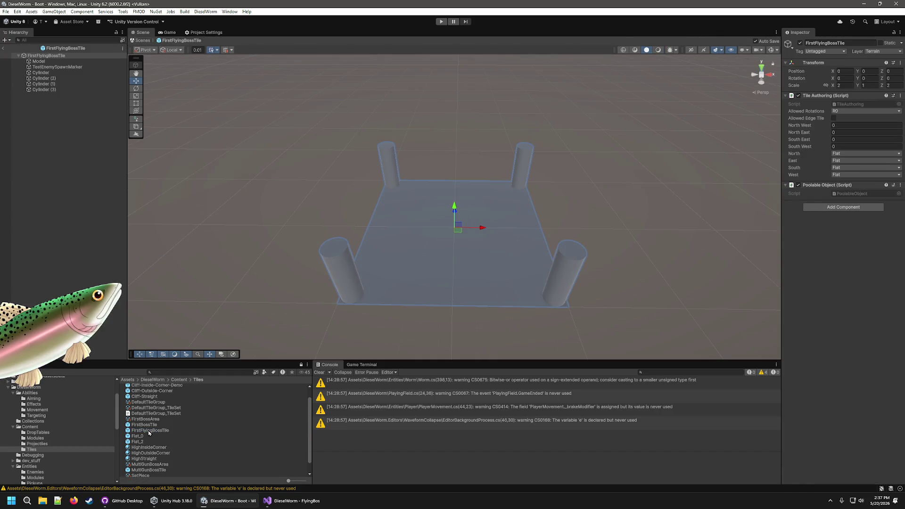
- Open EnemyManifest in Entities/Enemies and add a new Enemies list entry
left_click(36, 427)
scroll(45, 441, "down", 3)
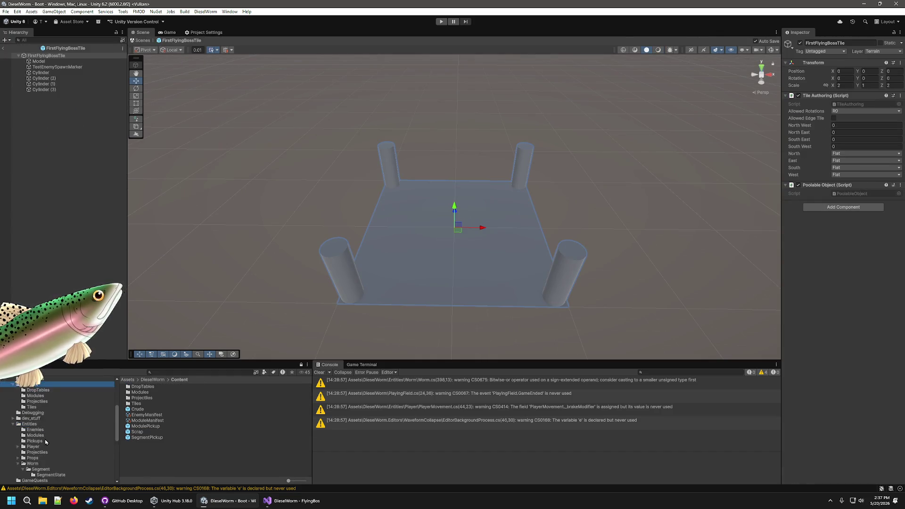
left_click(156, 417)
left_click(35, 409)
scroll(142, 414, "down", 1)
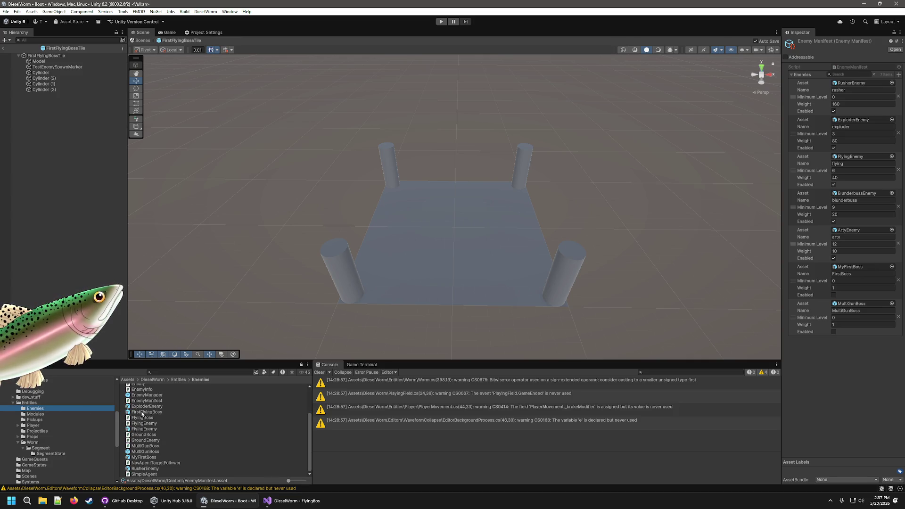
left_click(899, 75)
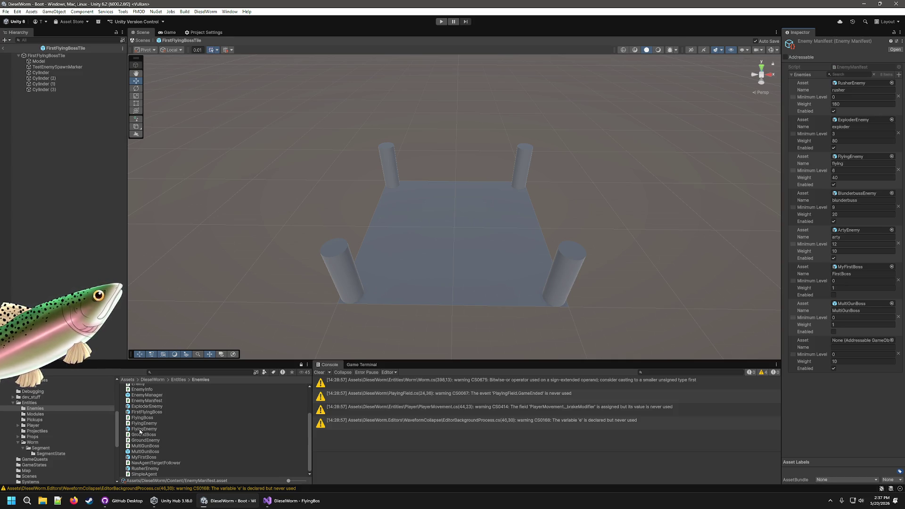
- Set the entry's asset and name to FirstFlyingBoss, Weight 1, and untick Enabled
left_click_drag(856, 334, 860, 340)
left_click(846, 359)
type("First")
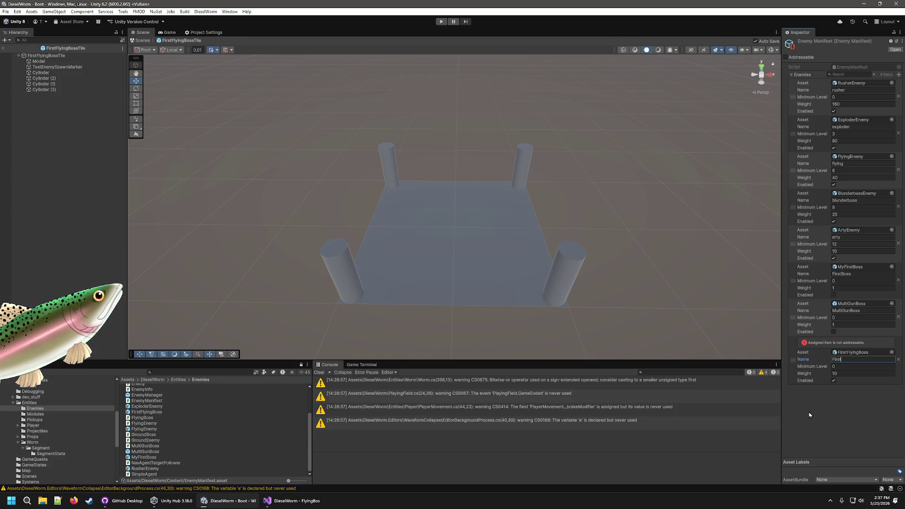
key("Tab")
key("Tab")
type("1")
left_click(833, 381)
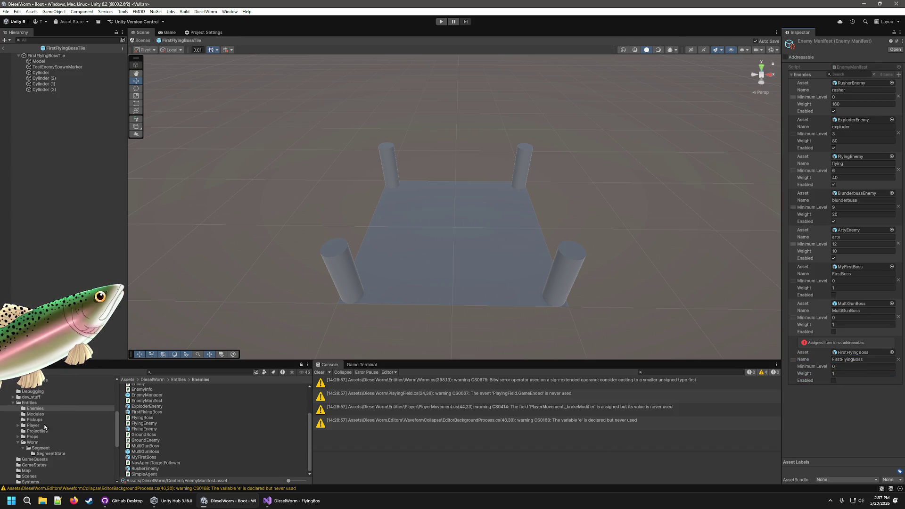
left_click(150, 412)
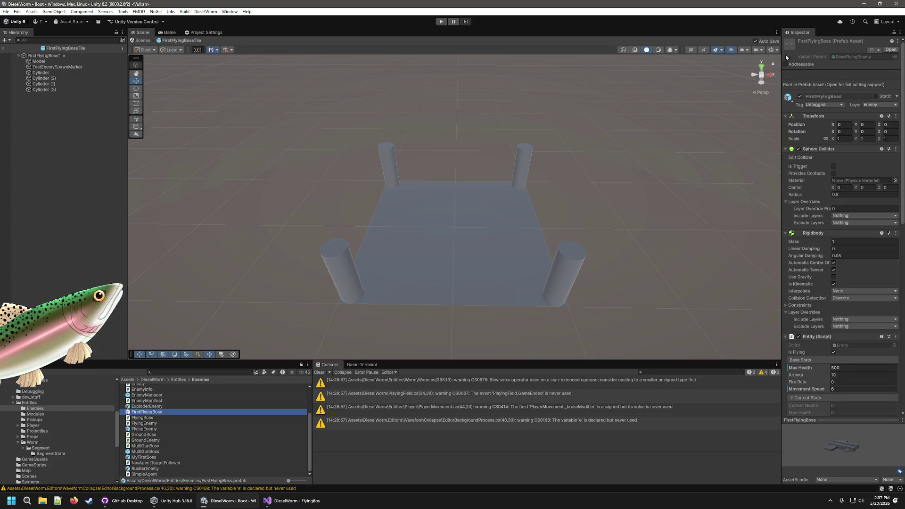
- Tick Addressable on the FirstFlyingBoss and BaseFlyingBoss prefabs
left_click(793, 66)
scroll(167, 423, "up", 3)
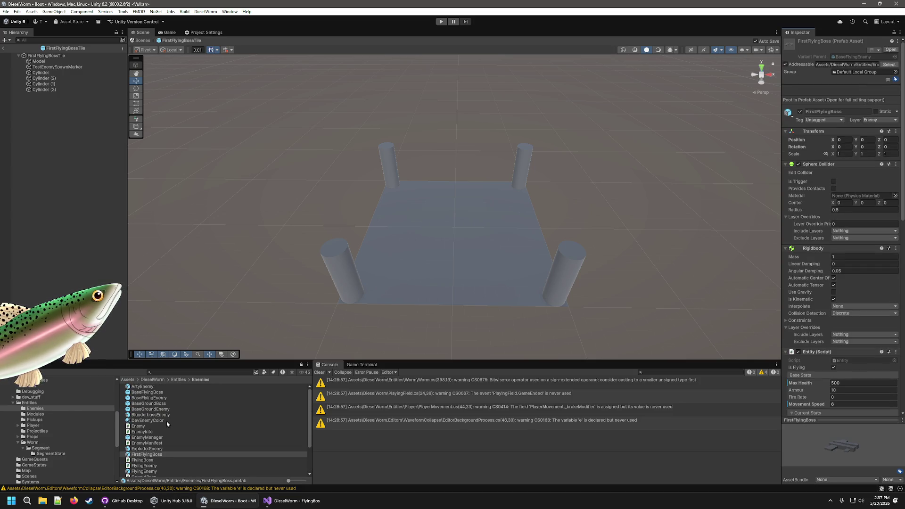
left_click(149, 398)
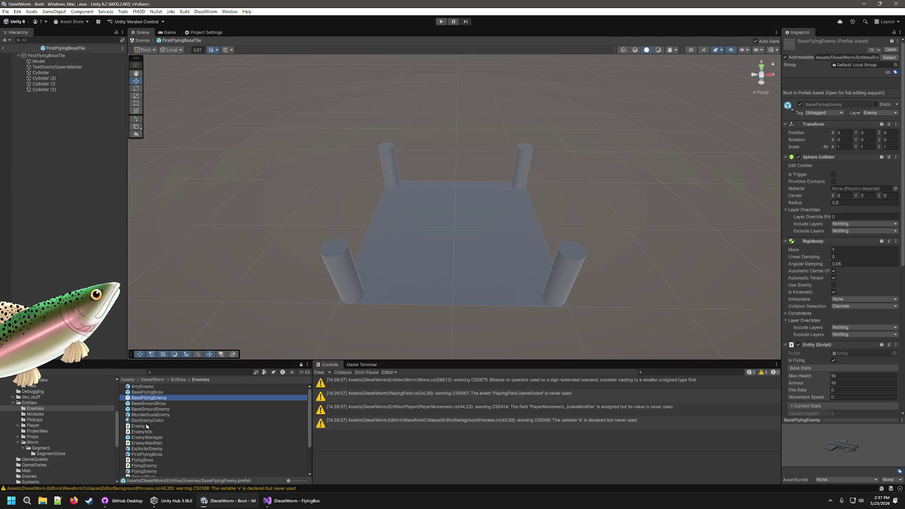
left_click(158, 392)
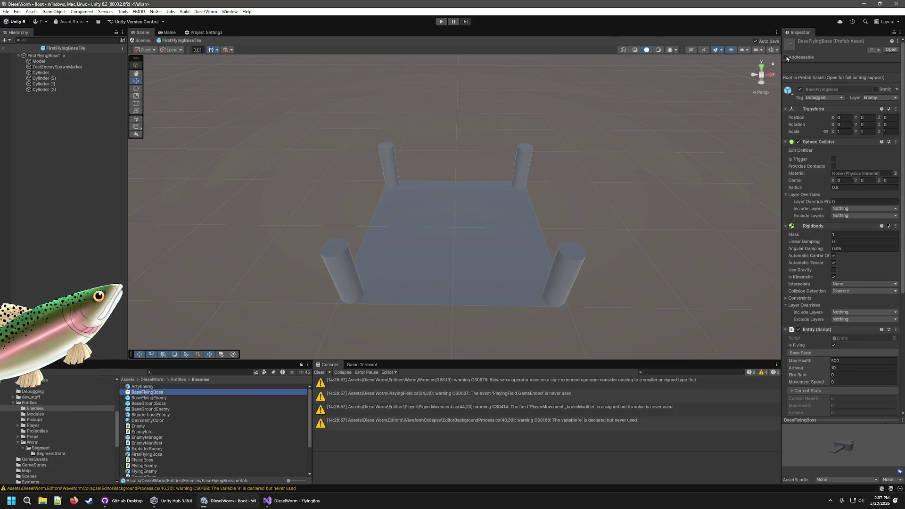
left_click(786, 57)
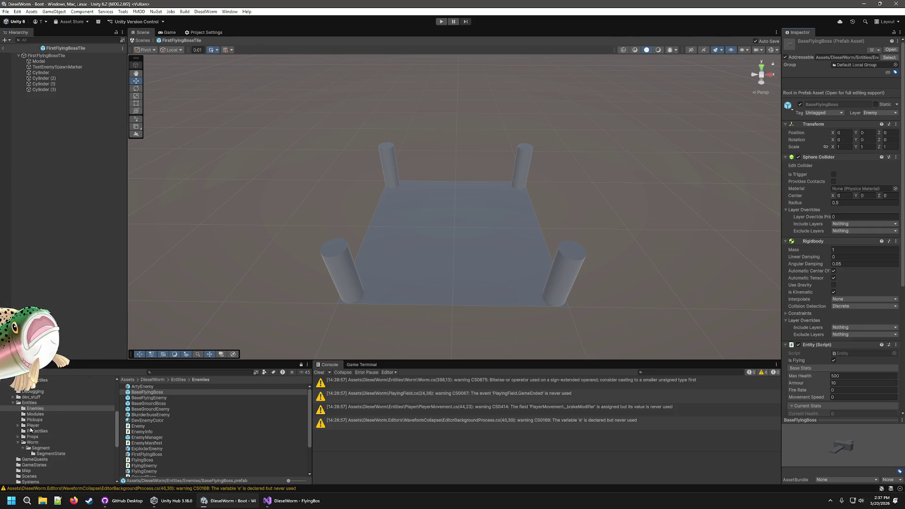
- Compare against the FlyingEnemy prefab and review FirstFlyingBoss's health, armour, speed and behaviours
scroll(180, 432, "down", 3)
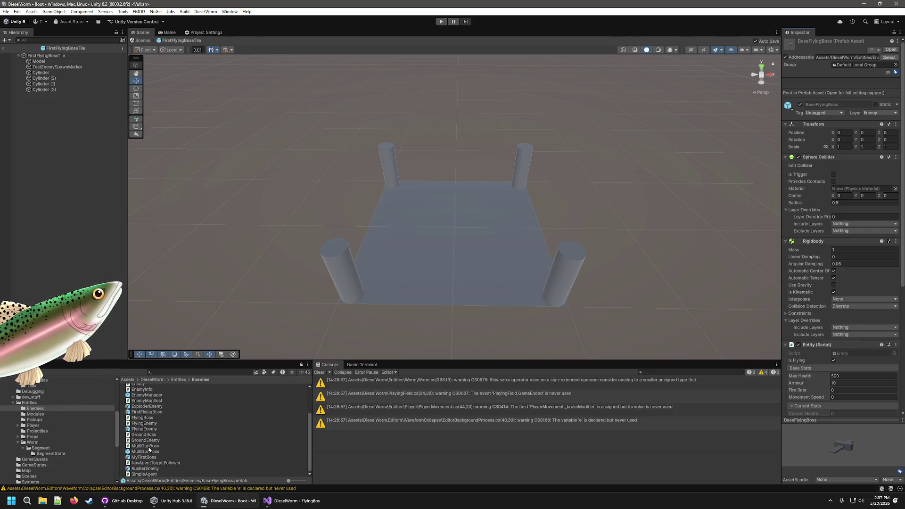
left_click(146, 430)
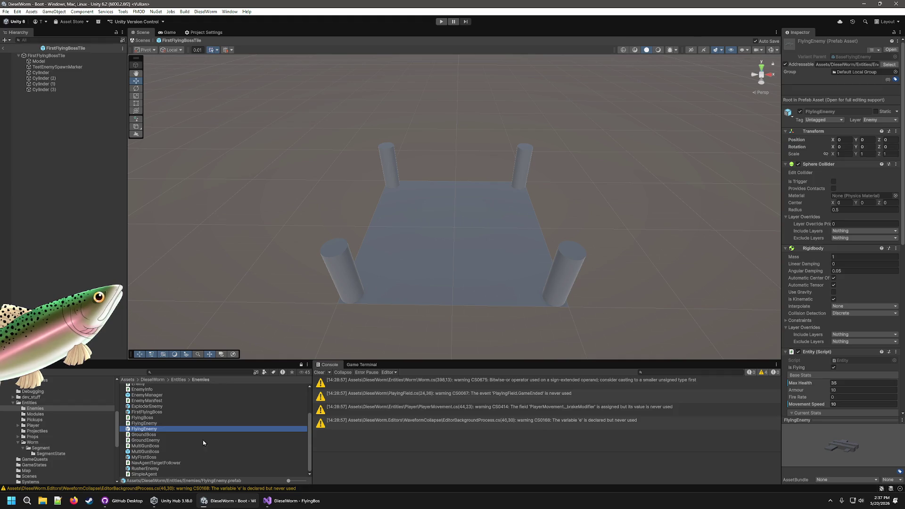
scroll(797, 391, "down", 1)
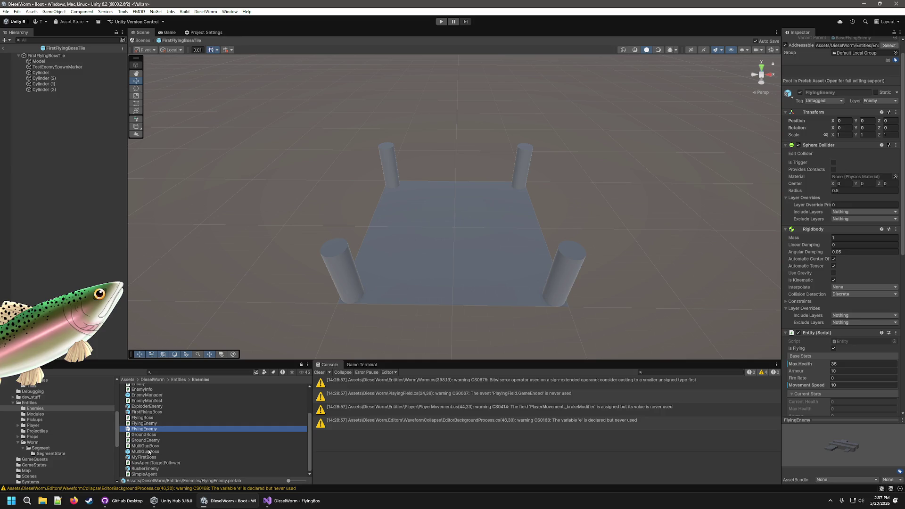
left_click(147, 412)
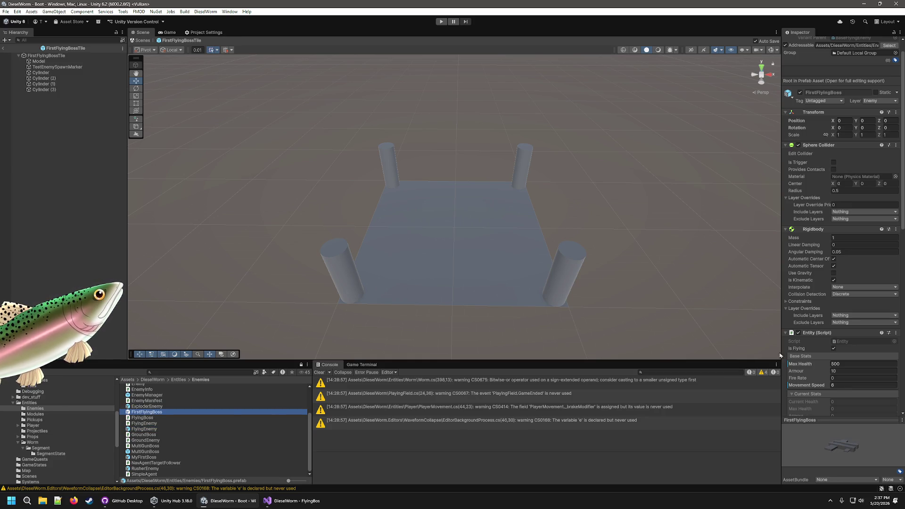
scroll(823, 357, "down", 3)
scroll(823, 357, "down", 8)
scroll(817, 357, "down", 8)
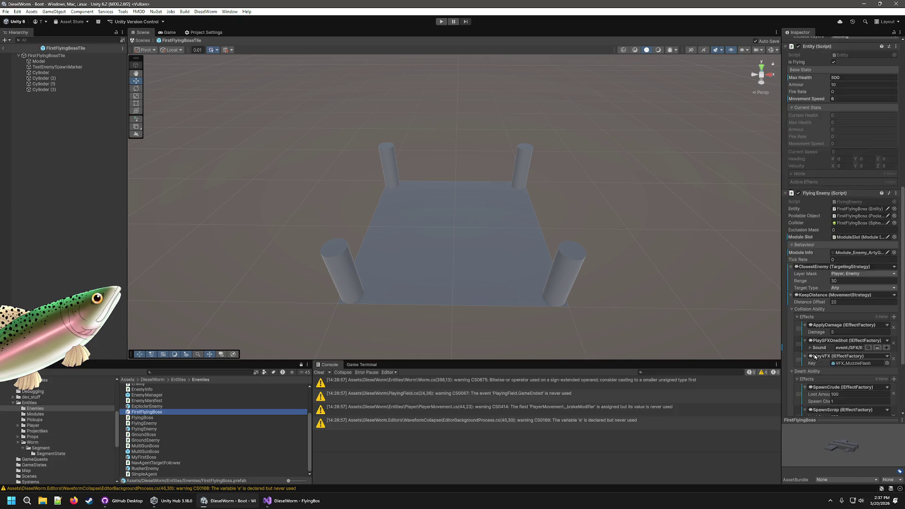
scroll(815, 357, "down", 2)
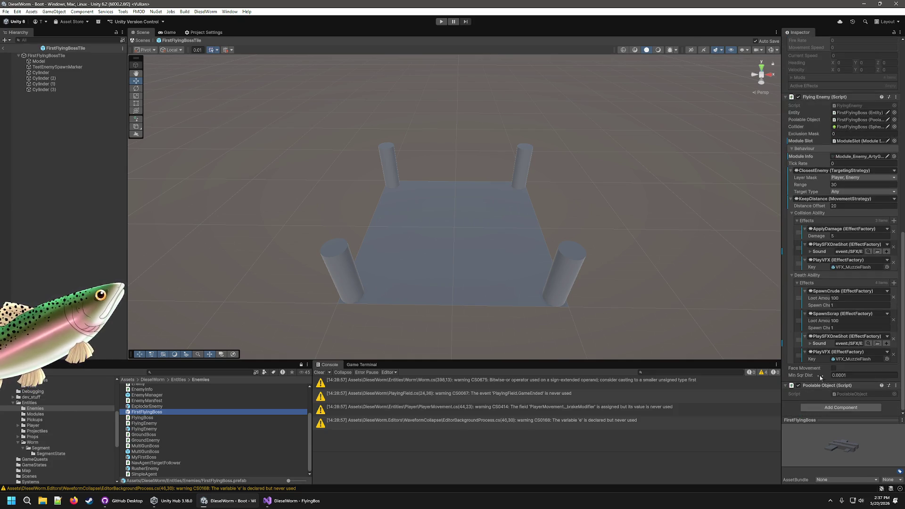
scroll(819, 367, "up", 10)
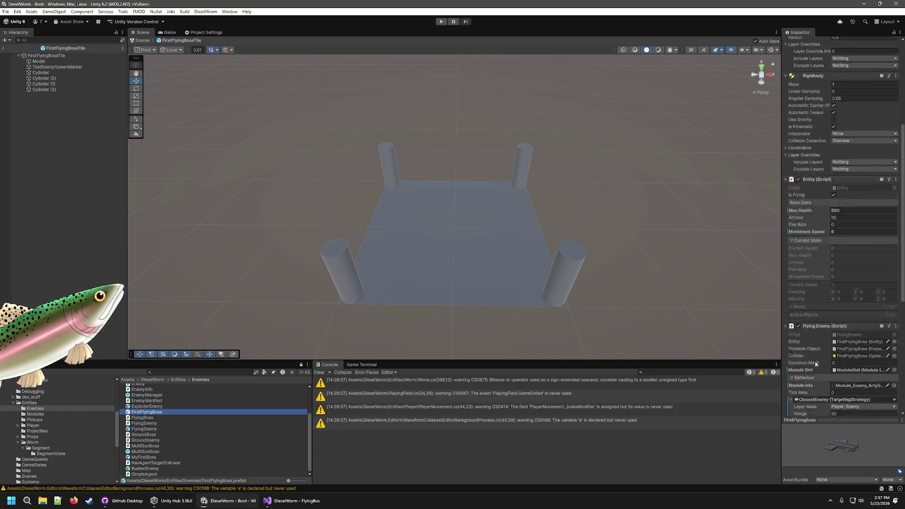
scroll(815, 362, "up", 3)
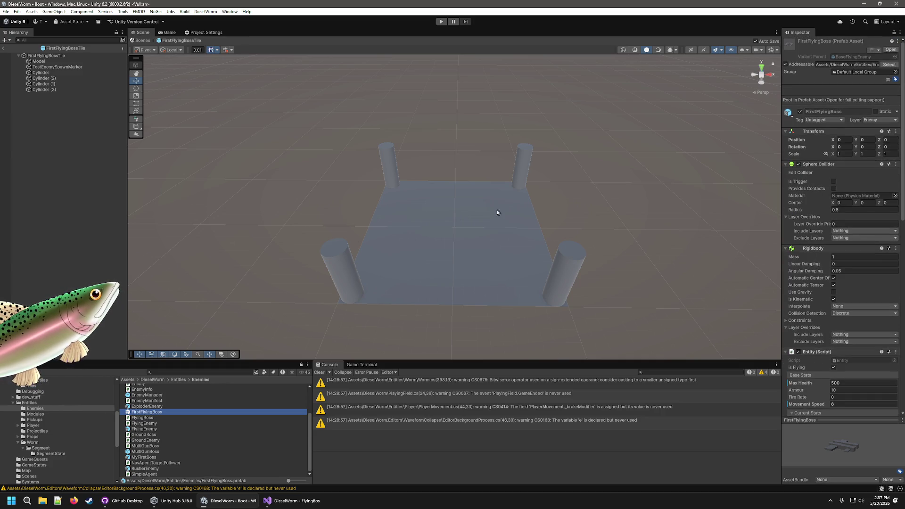
- Exit Prefab Mode and open the FirstFlyingBossTile prefab from Content/Tiles
left_click(4, 47)
scroll(31, 441, "up", 5)
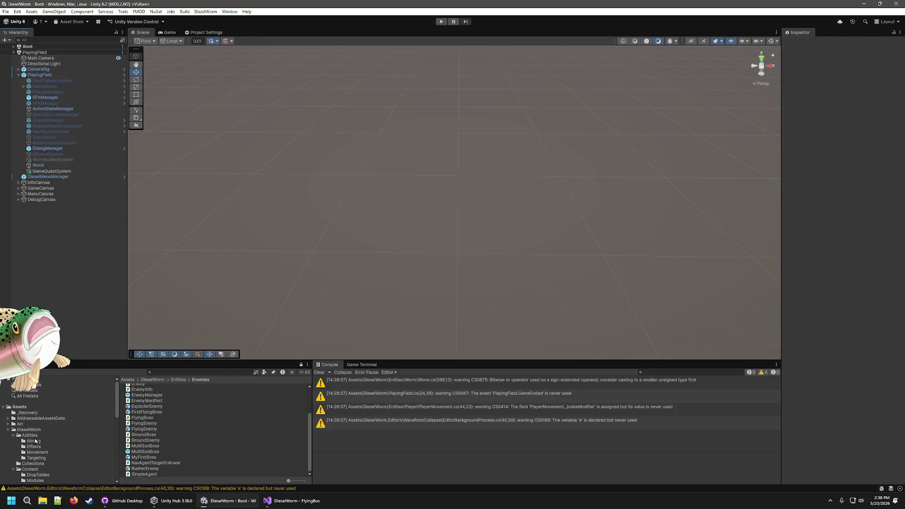
left_click(28, 470)
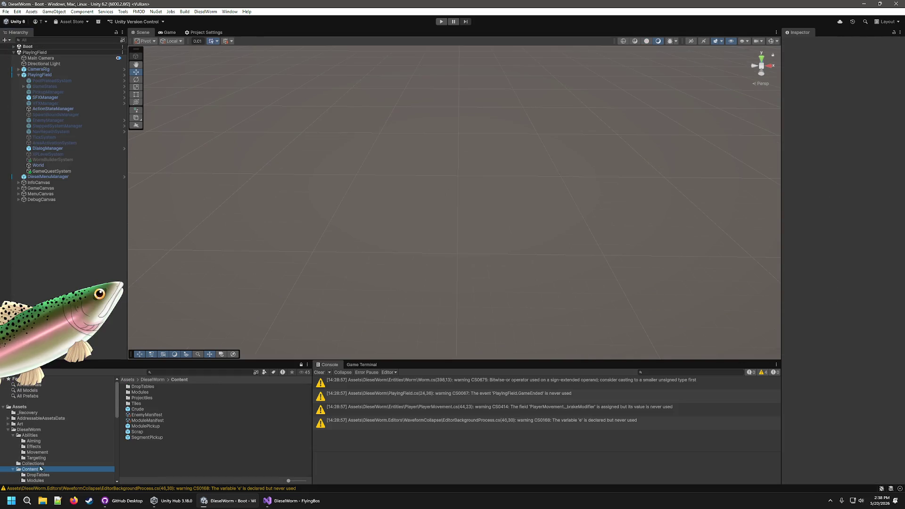
left_click(142, 414)
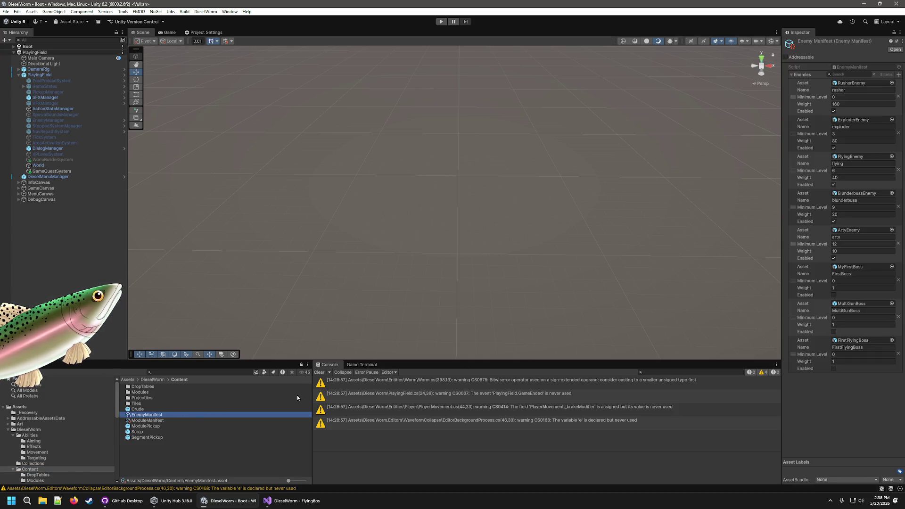
left_click(147, 403)
left_click(142, 399)
double_click(143, 404)
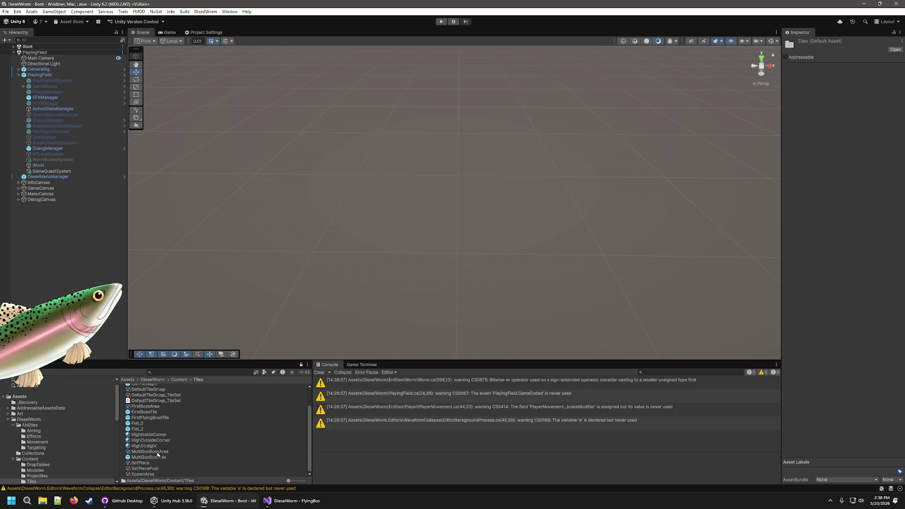
double_click(149, 417)
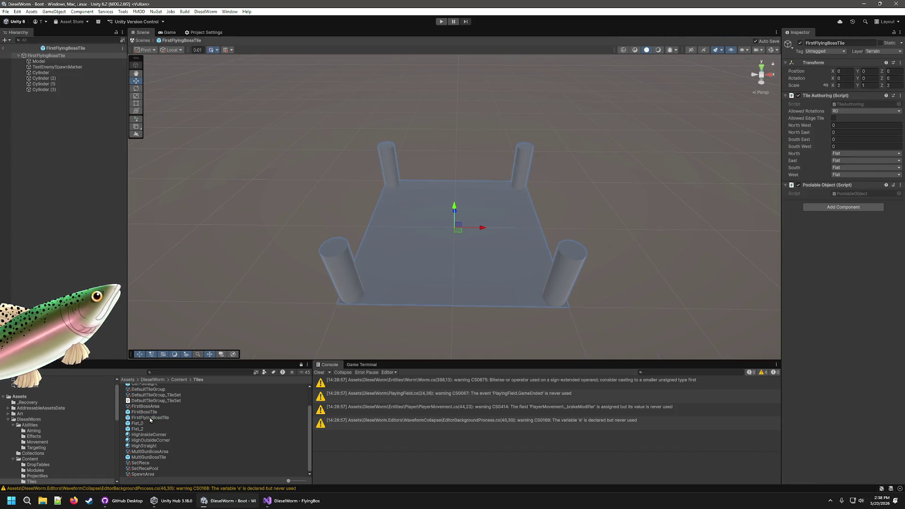
- Set TestEnemySpawnMarker's Enemy Spawn Marker Name to FirstFlyingBoss
left_click(61, 67)
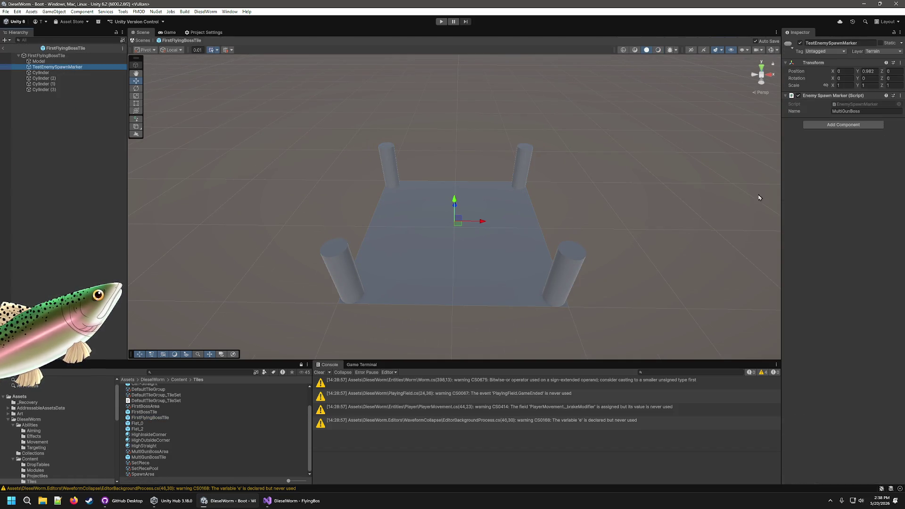
left_click(856, 111)
type("FirstF")
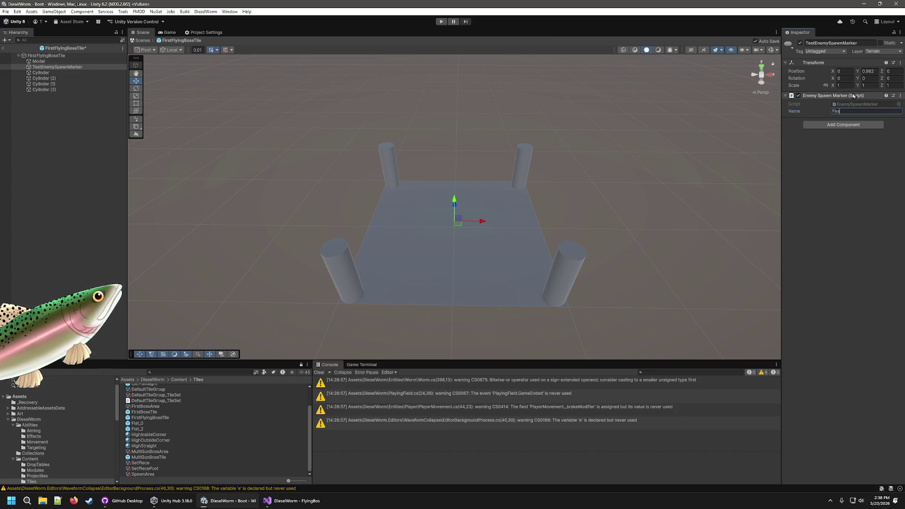
type("lyingBoss")
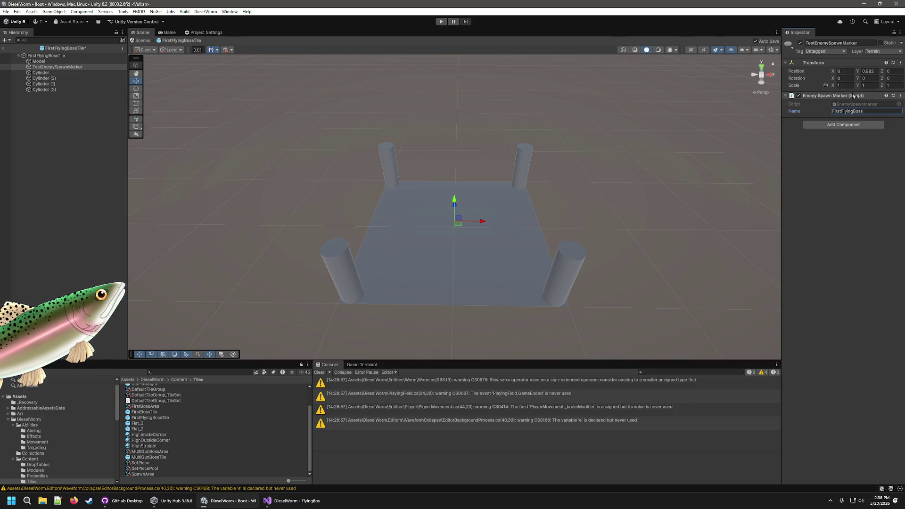
left_click(595, 177)
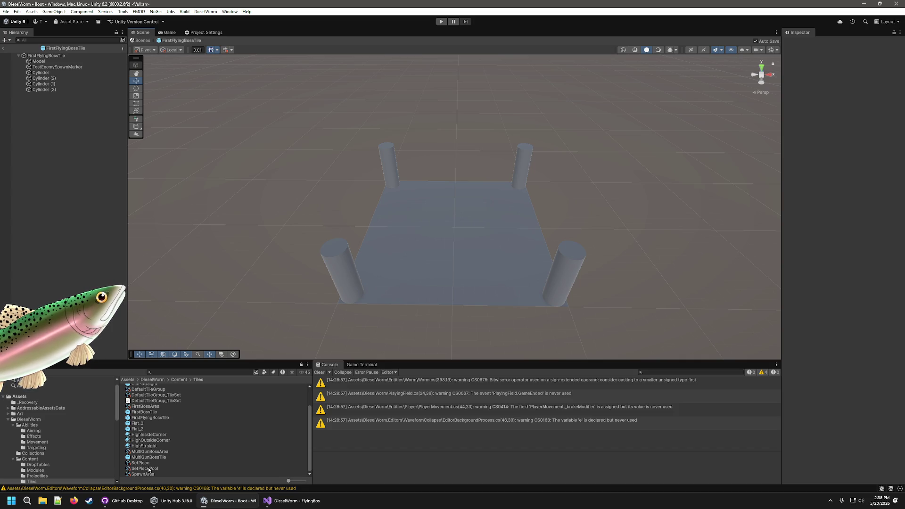
- Duplicate MultiGunBossArea as FirstFlyingBossArea and put FirstBossTile in cell row 2, column 2
left_click(157, 453)
key("ctrl+d")
right_click(162, 458)
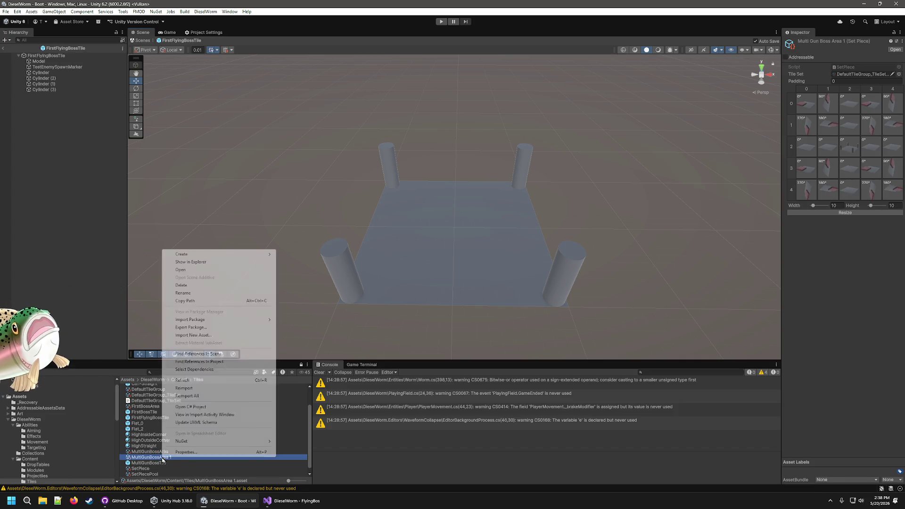
left_click(184, 293)
type("FirstFlyingBoss")
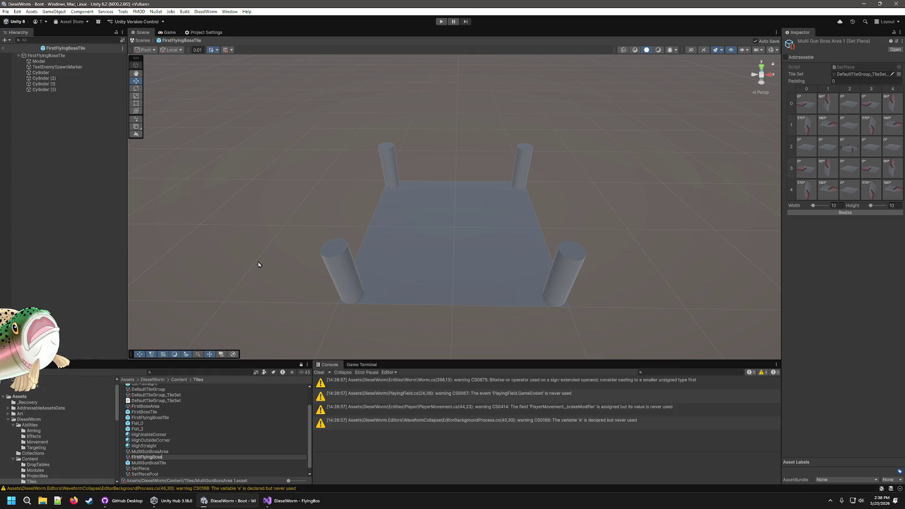
type("Area")
key("Return")
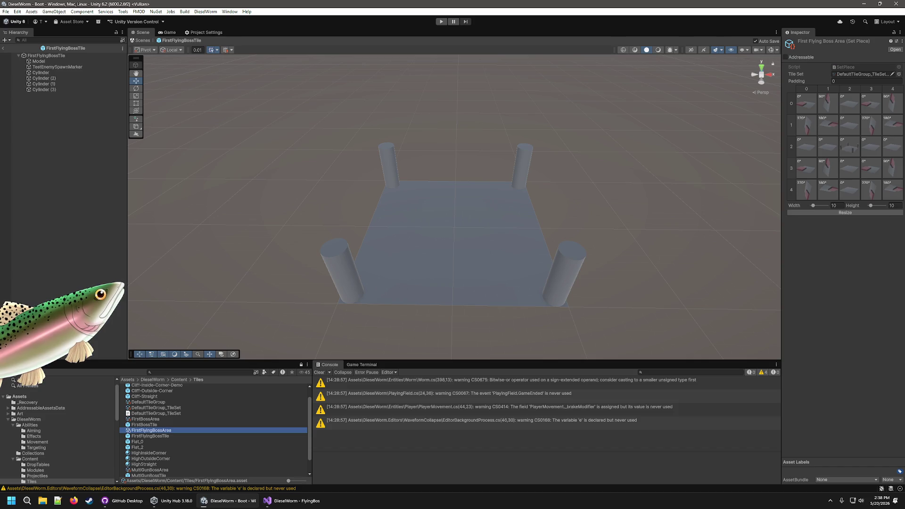
left_click(838, 146)
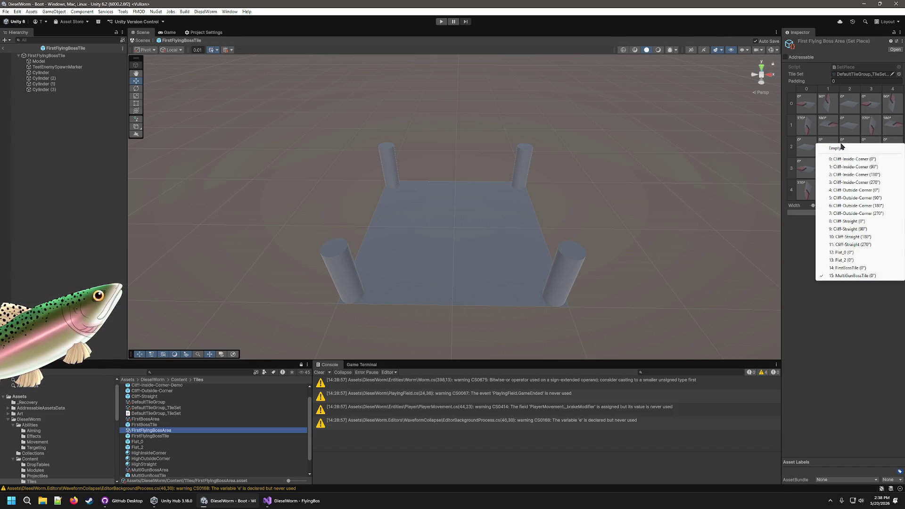
left_click(854, 269)
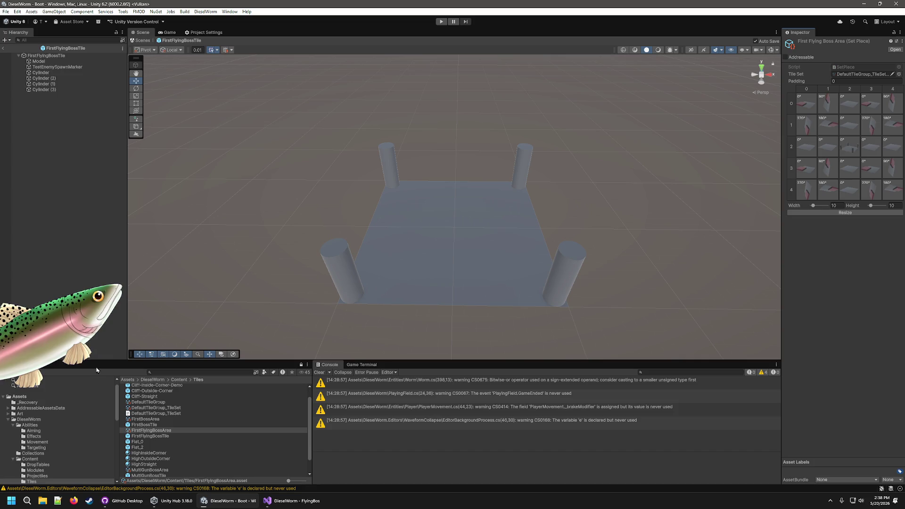
- Add FirstFlyingBossTile to DefaultTileGroup and run DieselWorm > Compile Tile Sets
left_click(156, 403)
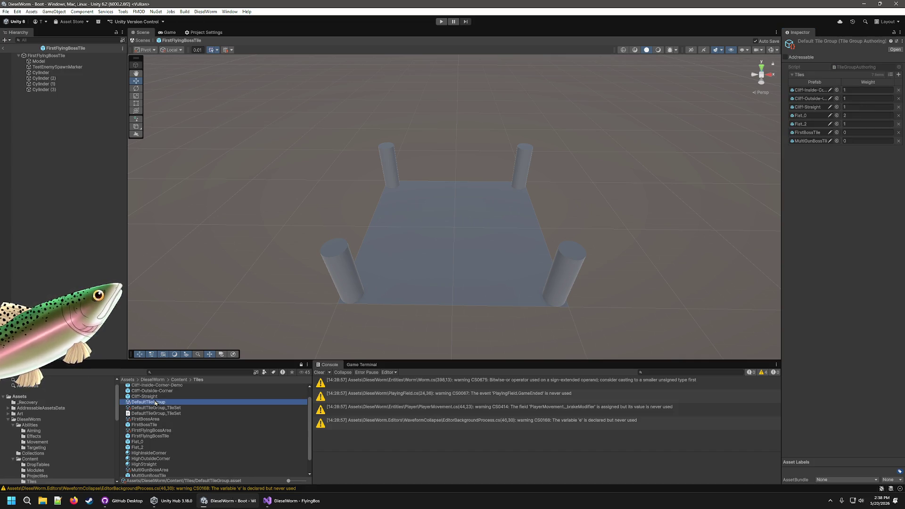
scroll(161, 404, "up", 1)
left_click(898, 75)
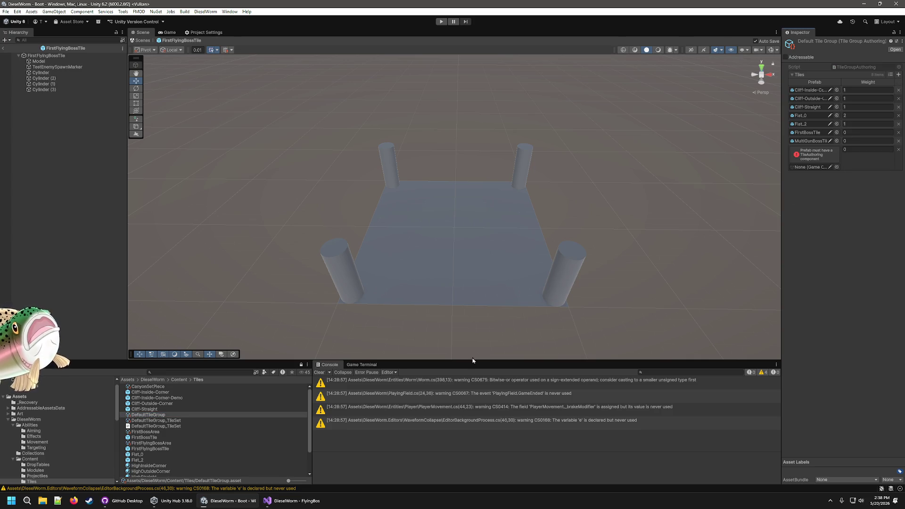
left_click_drag(154, 450, 819, 168)
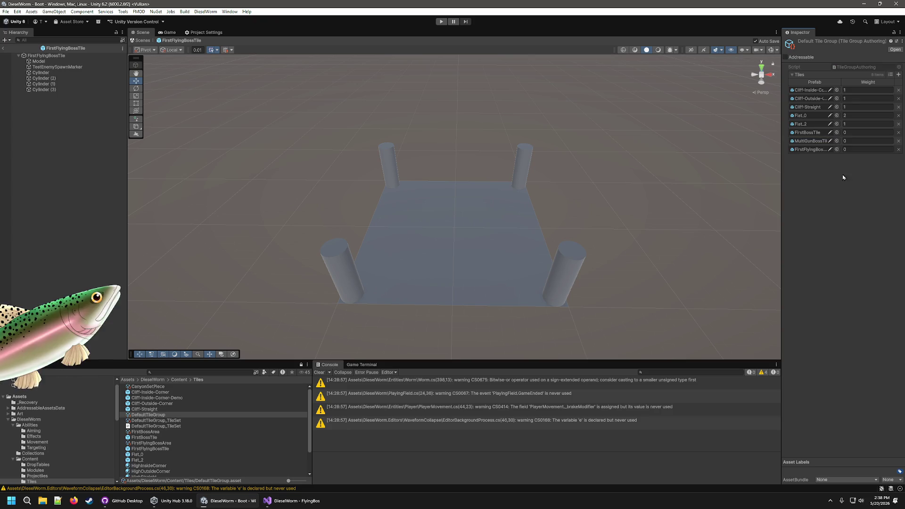
left_click(205, 11)
left_click(233, 27)
scroll(149, 464, "down", 2)
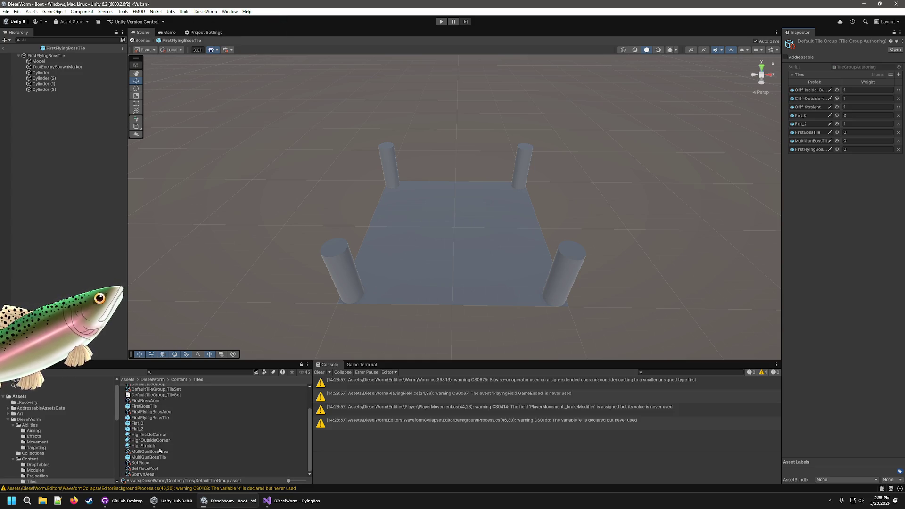
- Set FirstFlyingBossArea's row 2, column 2 cell to FirstFlyingBossTile and exit Prefab Mode
left_click(158, 413)
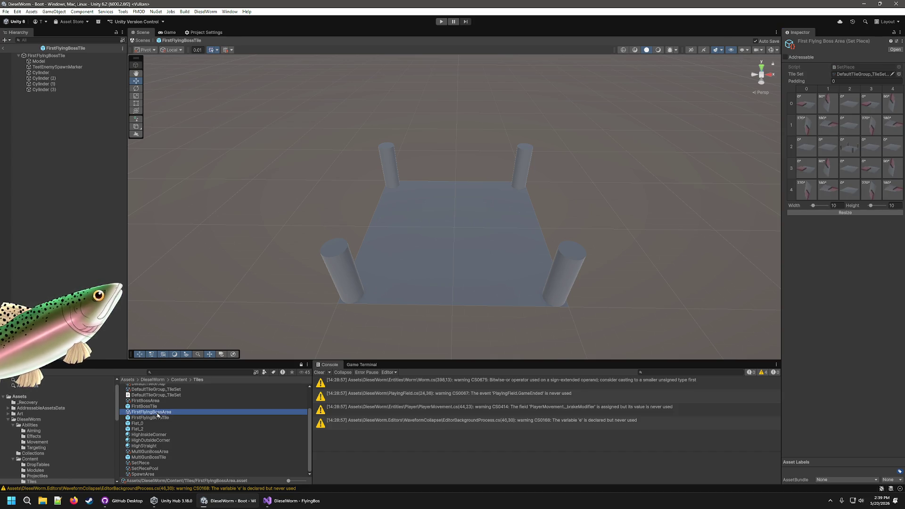
left_click(849, 147)
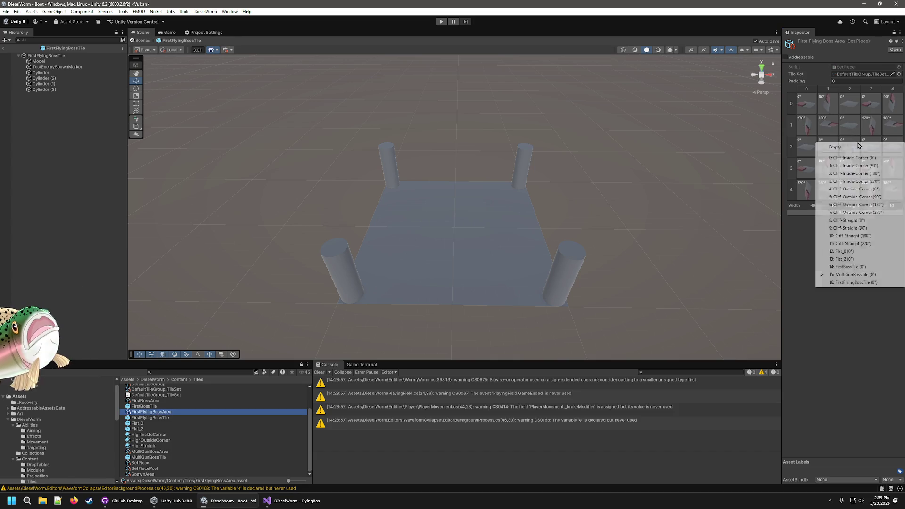
left_click(852, 282)
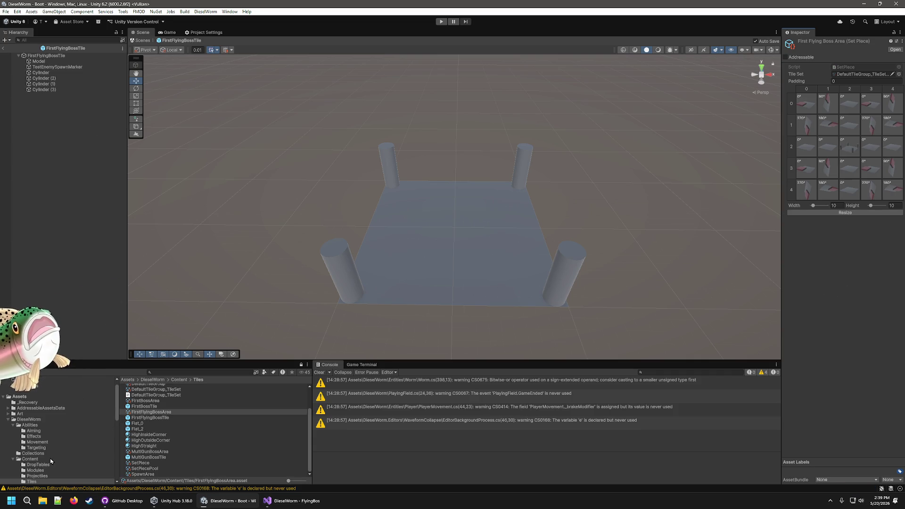
left_click(4, 48)
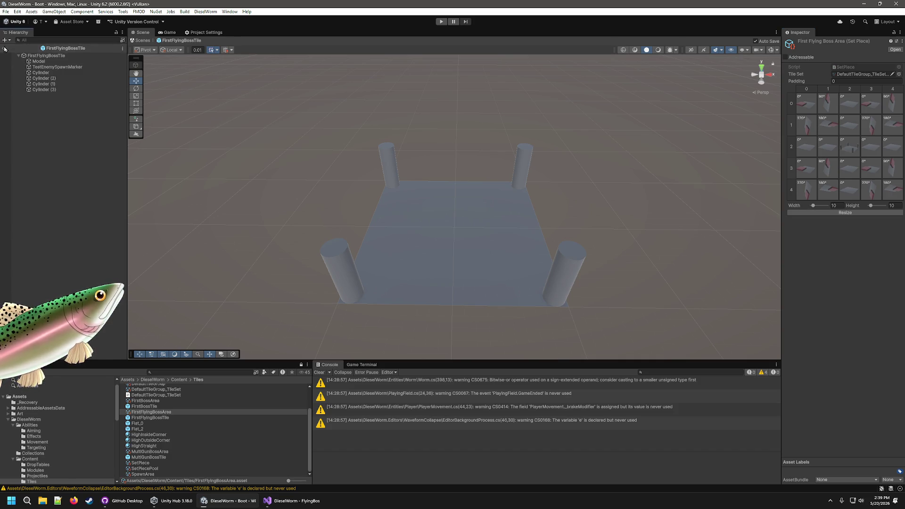
left_click(45, 166)
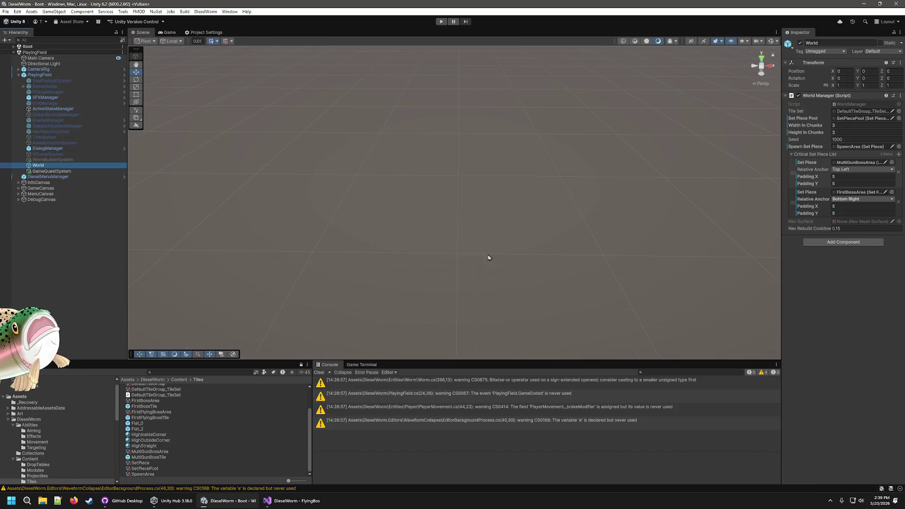
- Insert a second critical set piece, FirstFlyingBossArea, anchored Top Right, and begin setting its padding
left_click(899, 154)
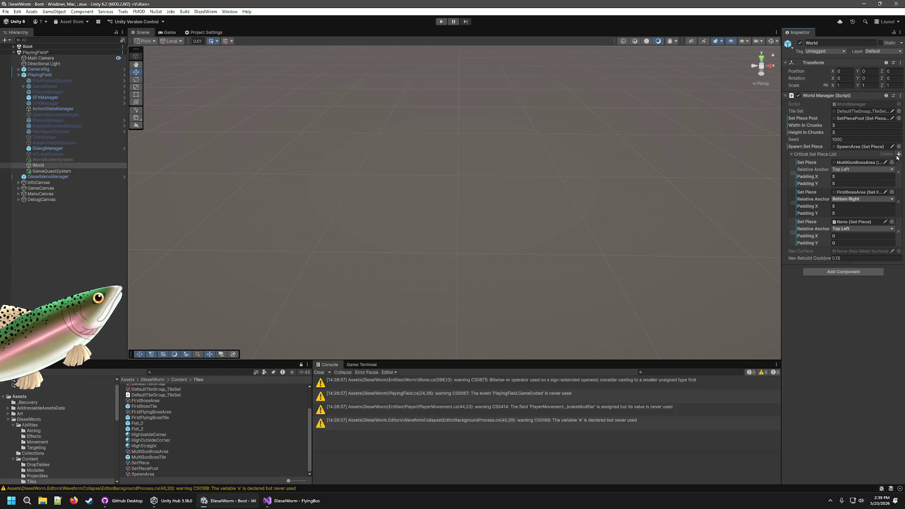
left_click_drag(791, 232, 790, 202)
left_click(880, 201)
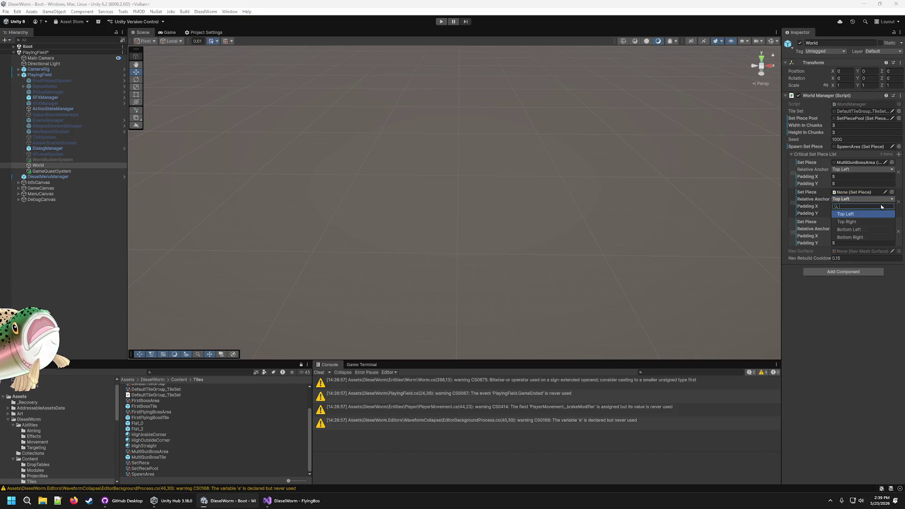
left_click(848, 222)
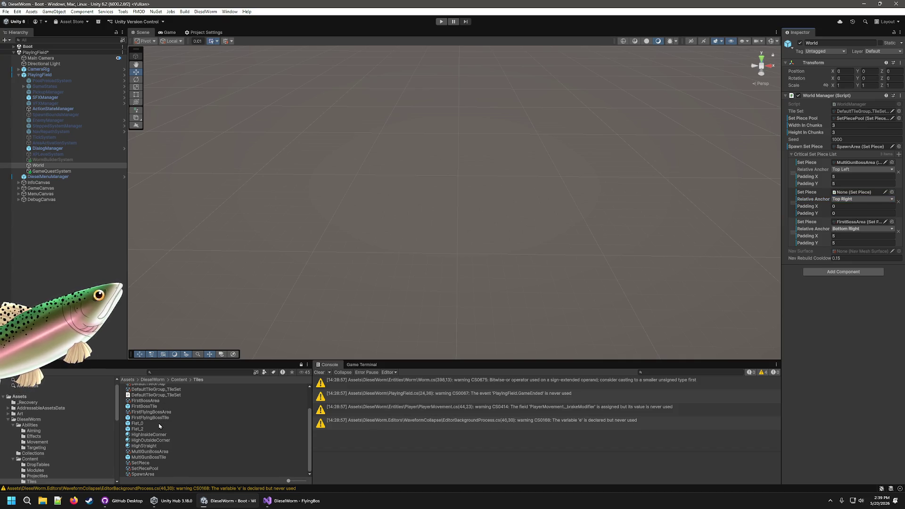
scroll(159, 424, "up", 1)
left_click(864, 192)
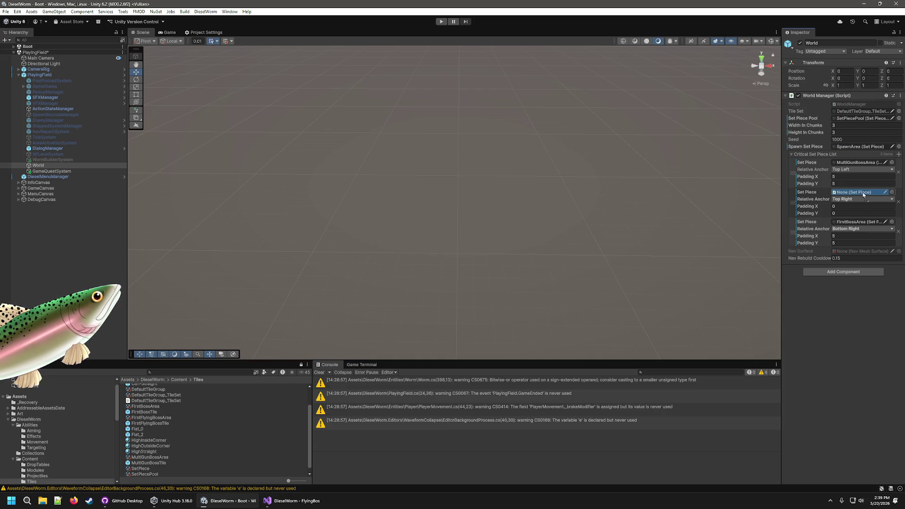
left_click_drag(864, 194, 864, 194)
left_click(850, 207)
type("5")
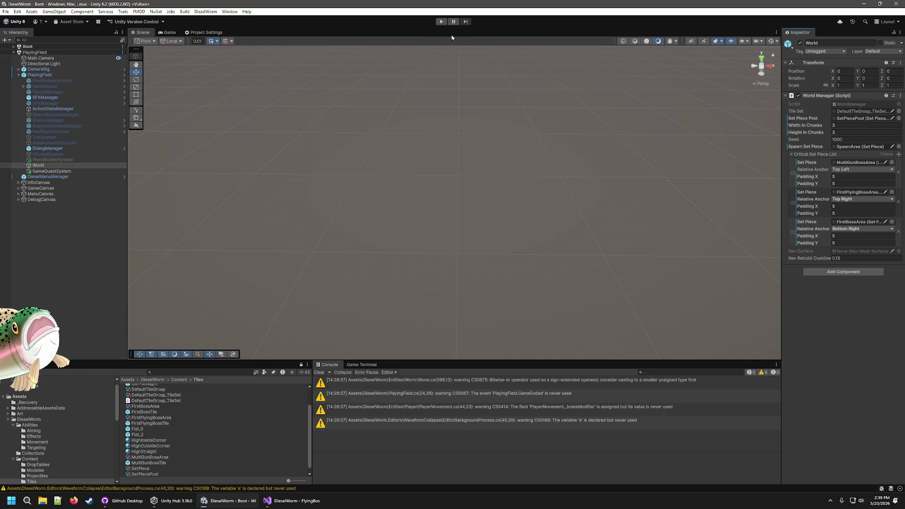
- Start Play mode and use the Debug Menu to add crude and scrap
left_click(440, 22)
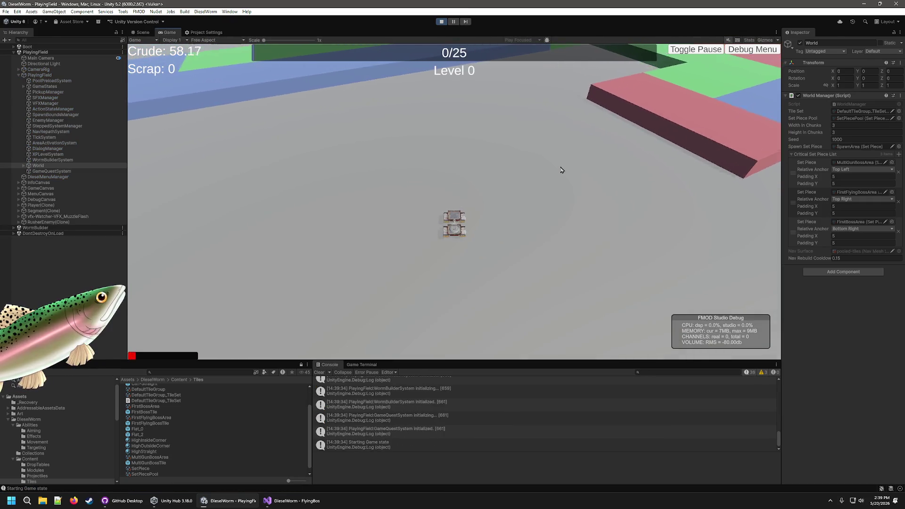
key("F1")
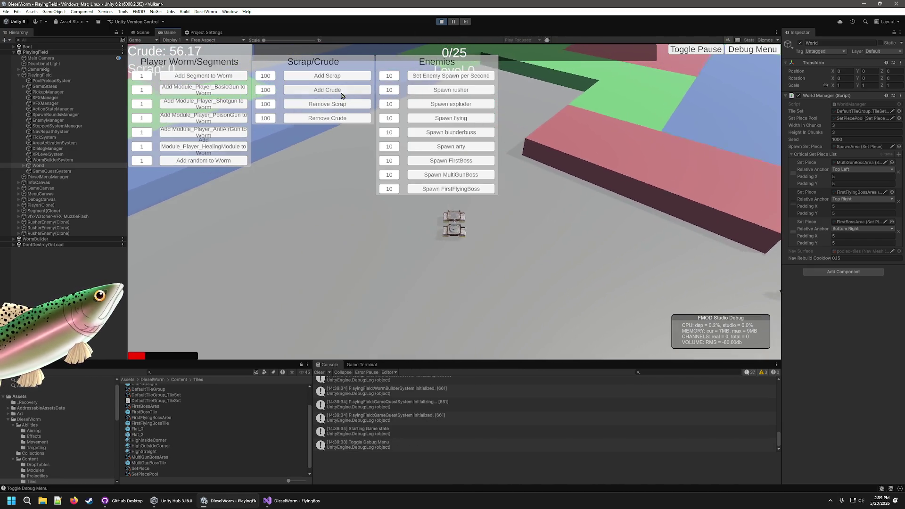
left_click(341, 91)
left_click(341, 91)
left_click(340, 91)
left_click(340, 90)
left_click(340, 91)
left_click(340, 91)
left_click(354, 77)
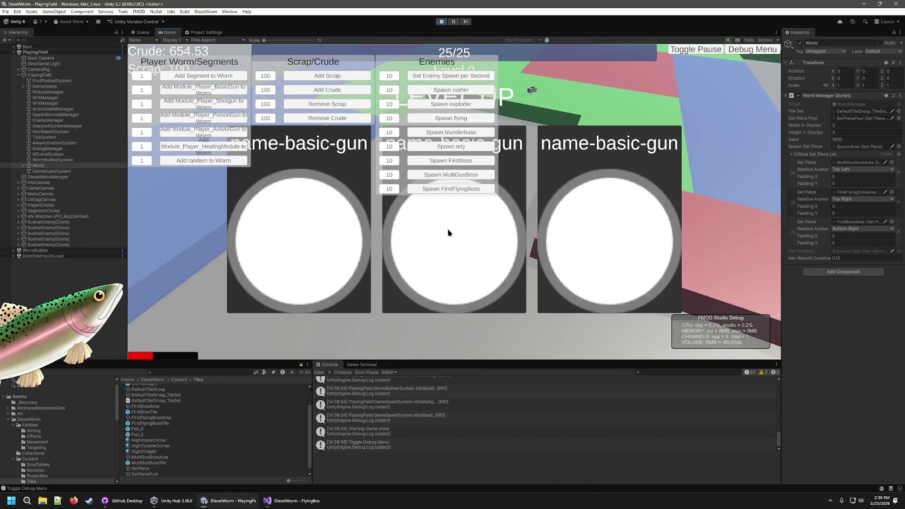
- Pick level-up cards including the healing upgrade, play at Level 2, then stop
left_click(663, 281)
left_click(602, 227)
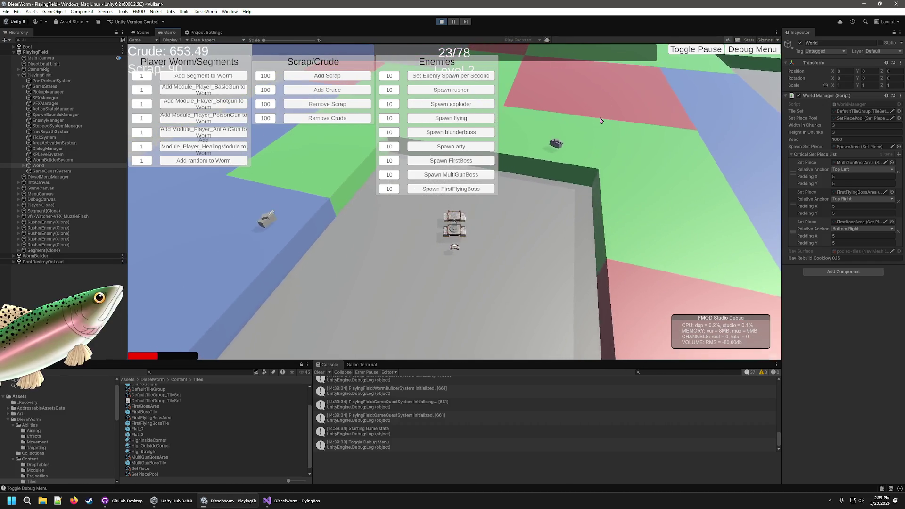
left_click(752, 49)
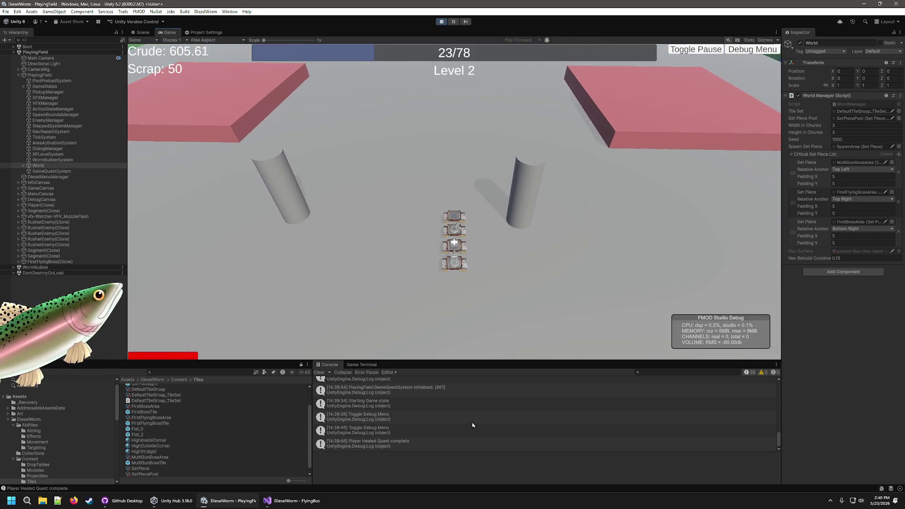
scroll(475, 415, "up", 5)
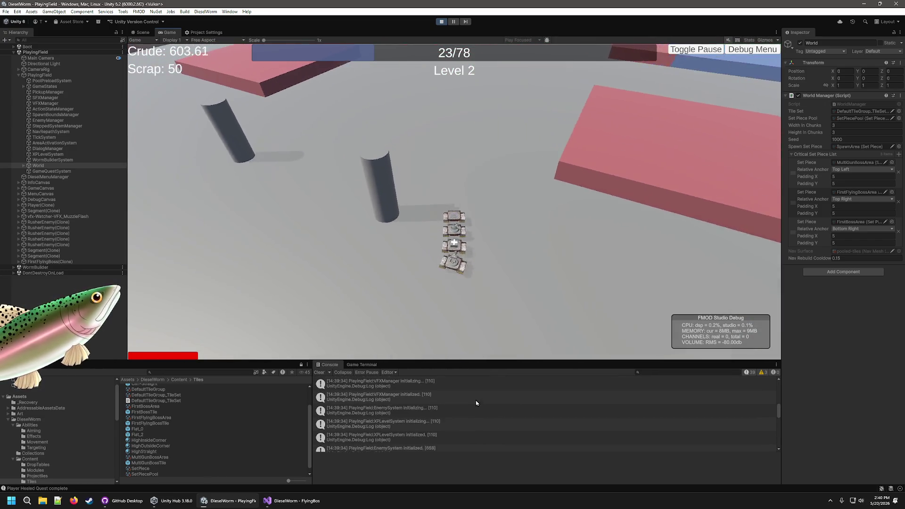
scroll(475, 398, "down", 5)
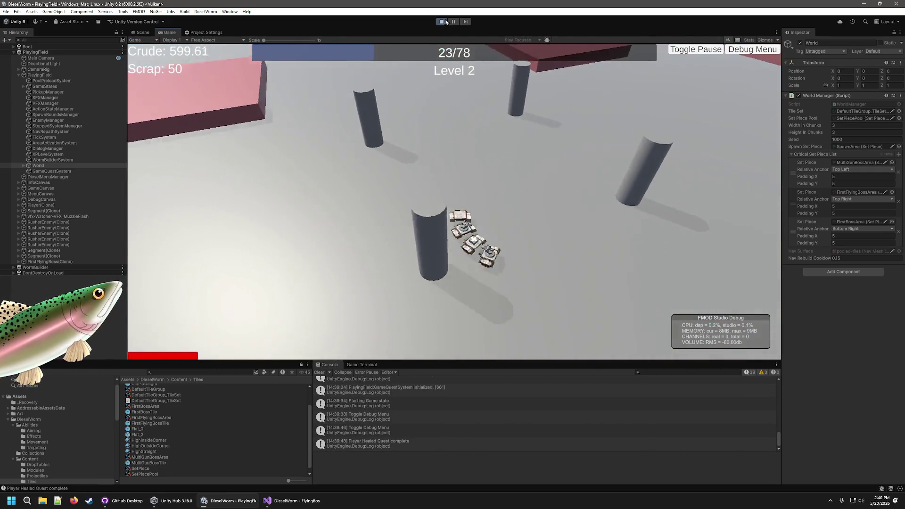
left_click(442, 22)
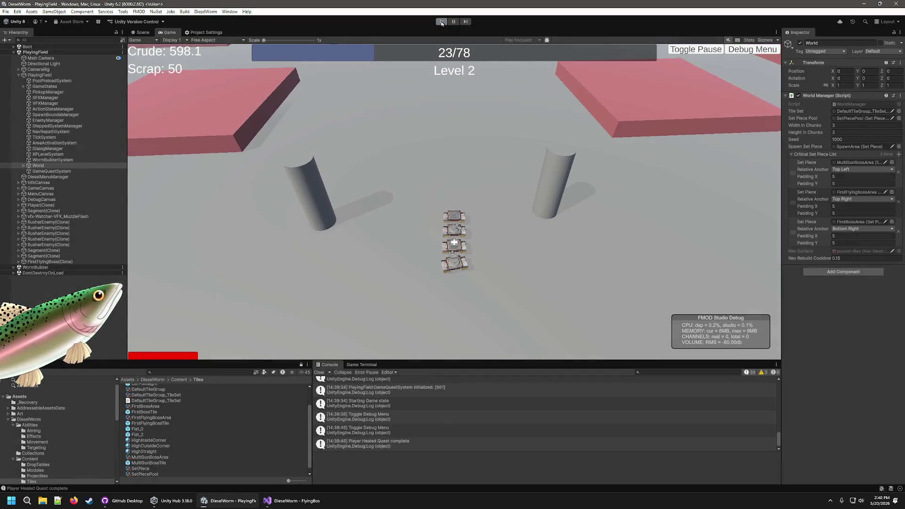
- Open the FirstFlyingBossTile prefab, inspect EnemyManifest, then return to the main scene
left_click(156, 412)
double_click(155, 424)
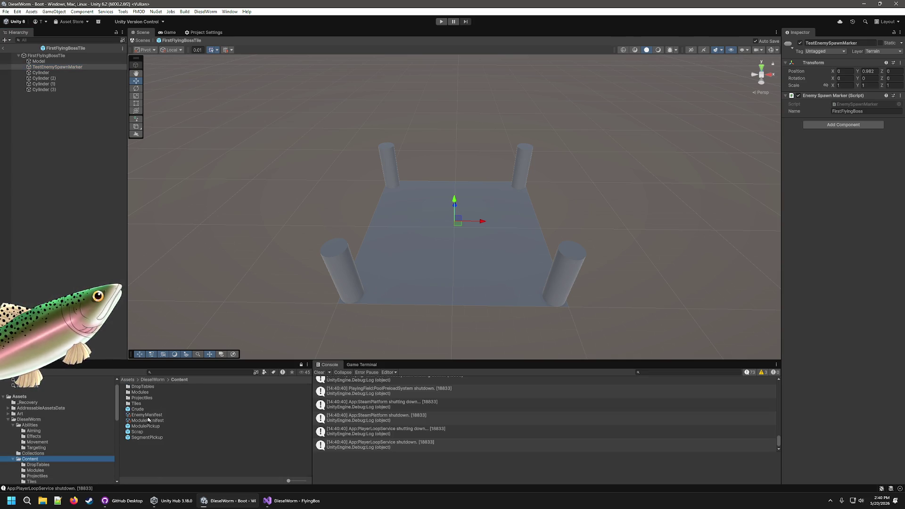
left_click(147, 415)
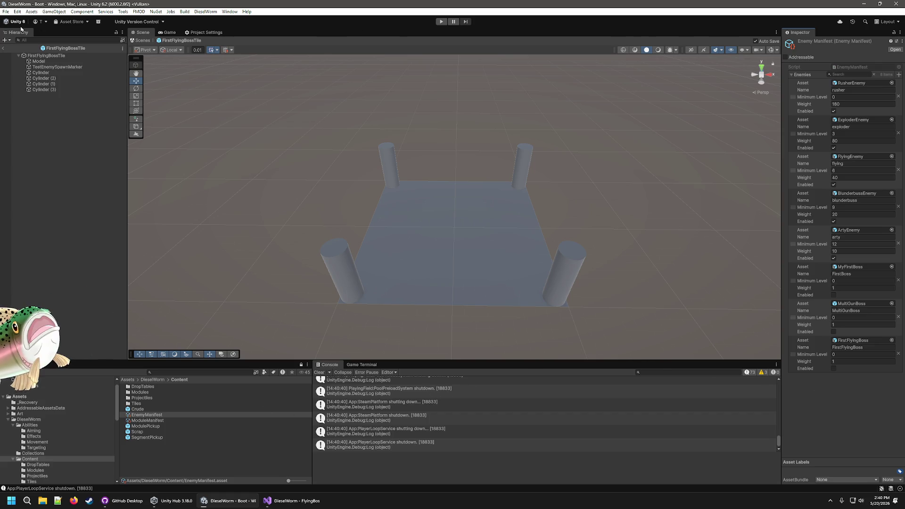
left_click(4, 50)
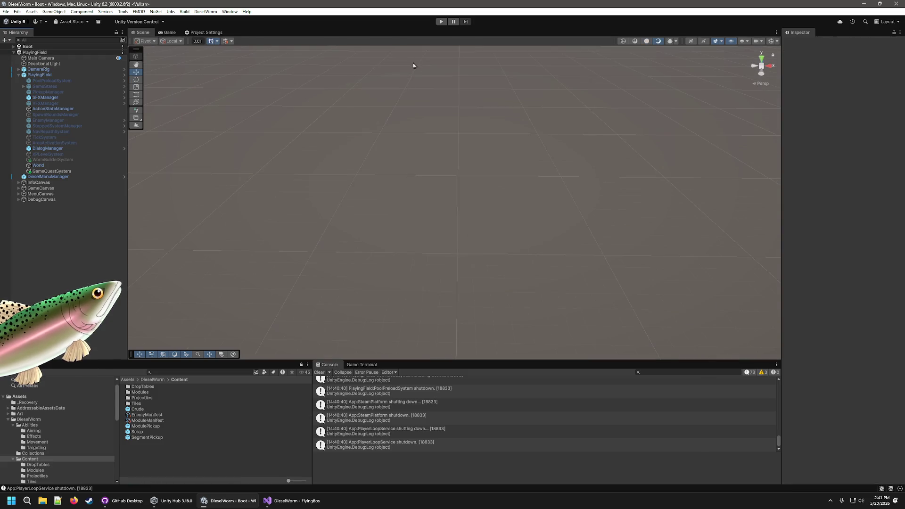
- Rerun the play test and add crude and scrap from the Debug Menu
left_click(441, 22)
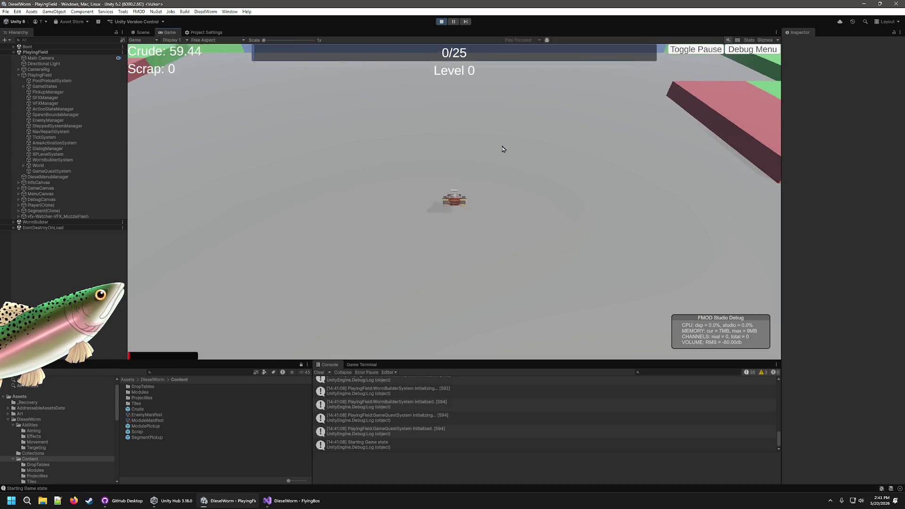
key("grave")
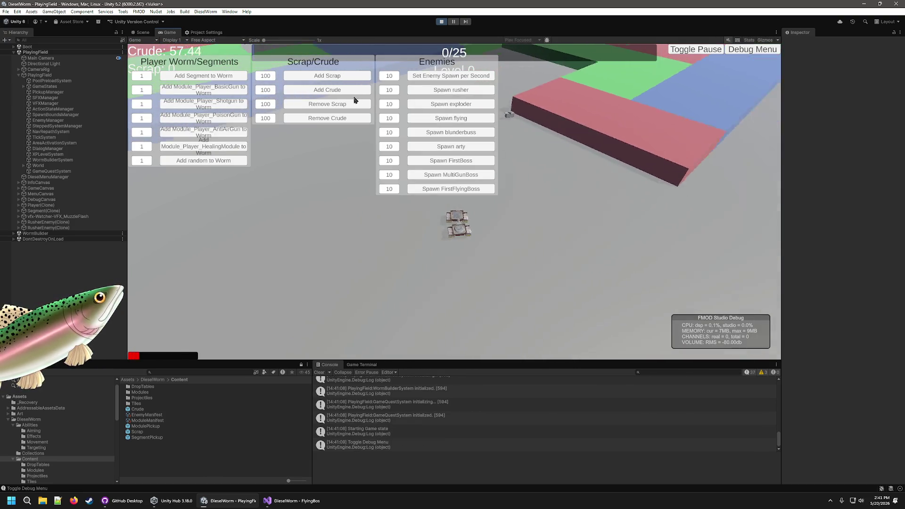
left_click(332, 89)
left_click(333, 90)
left_click(333, 90)
left_click(333, 90)
left_click(334, 91)
left_click(333, 90)
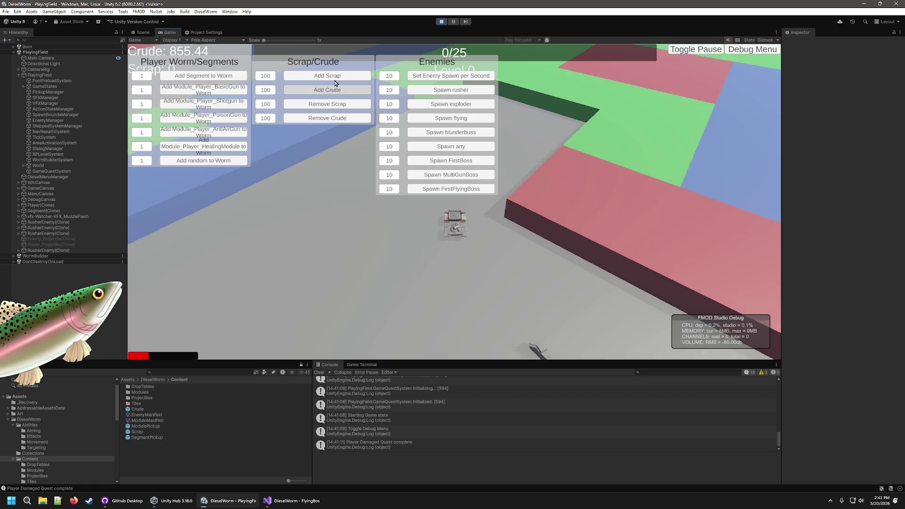
left_click(334, 88)
left_click(334, 88)
- Take the healing level-up, stop Play mode, and bring up GitHub Desktop's 18 changes
left_click(462, 279)
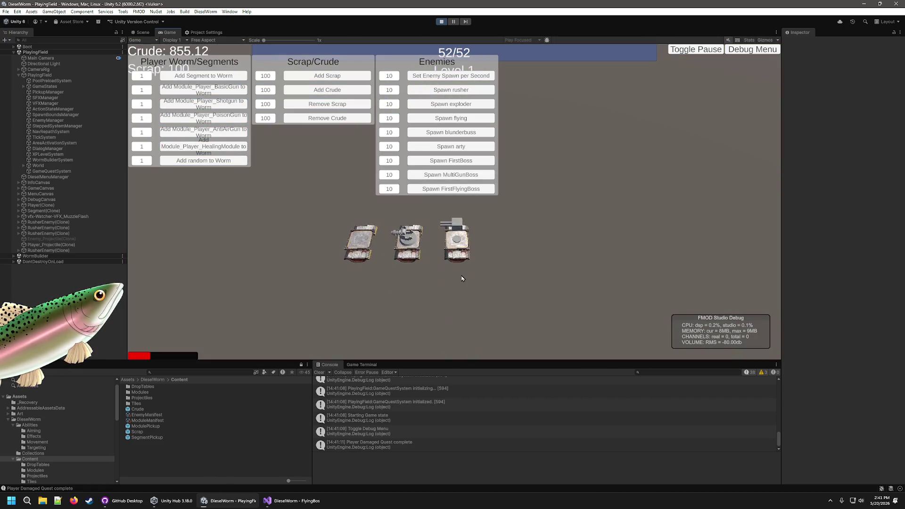
left_click(445, 245)
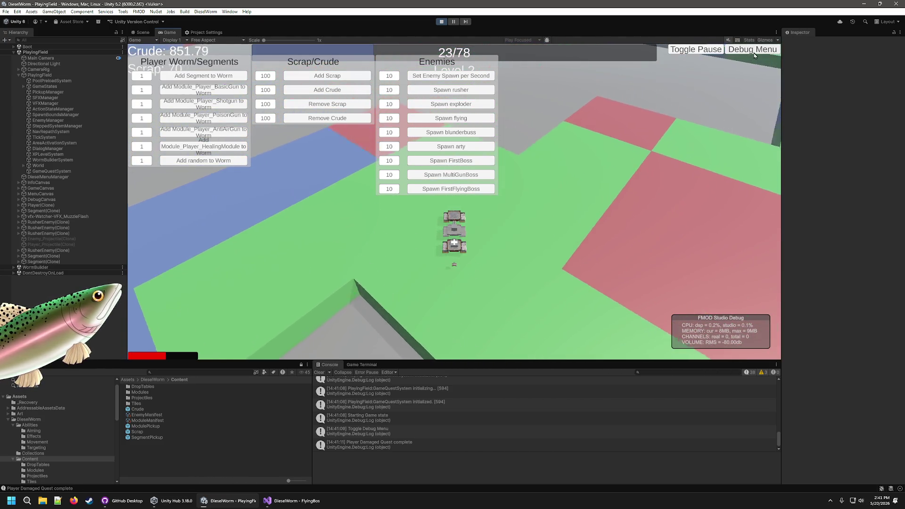
key("F1")
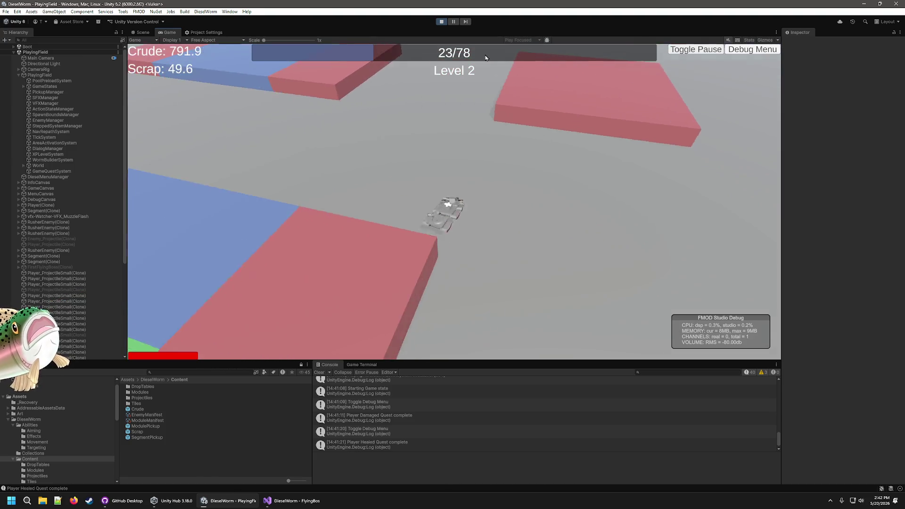
key("ctrl+p")
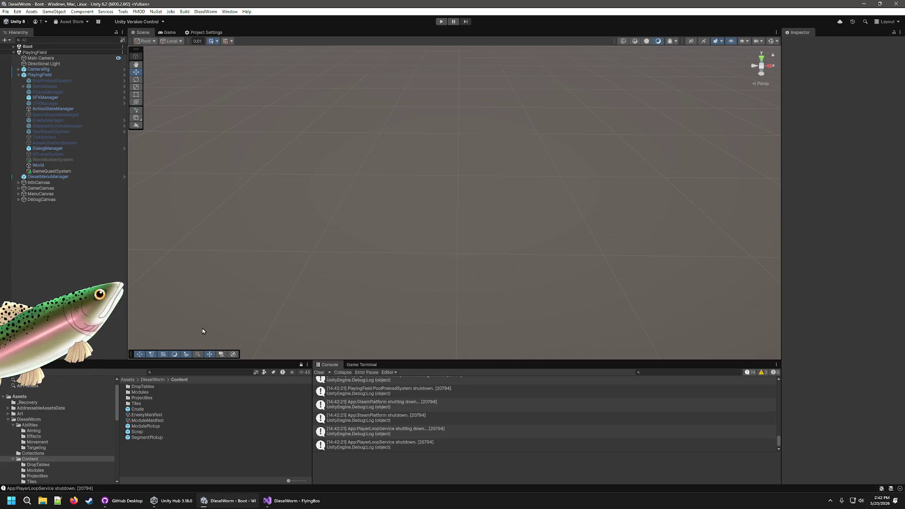
left_click(171, 501)
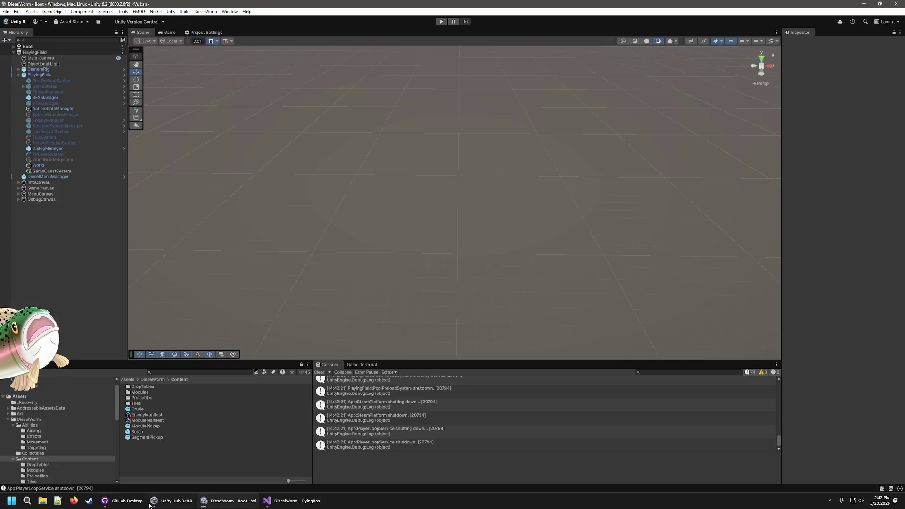
left_click(137, 505)
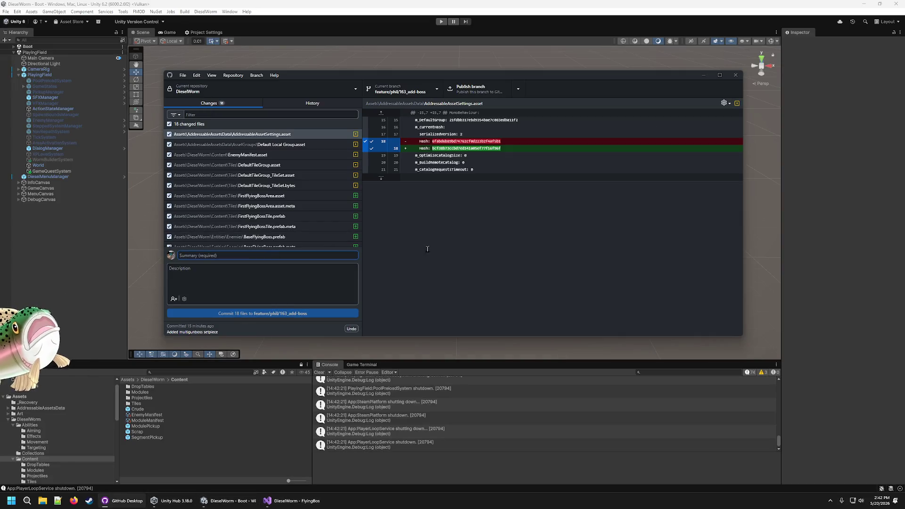
- Commit all 18 files with summary 'Added flying boss' and description 'Added first flying boss'
type("A")
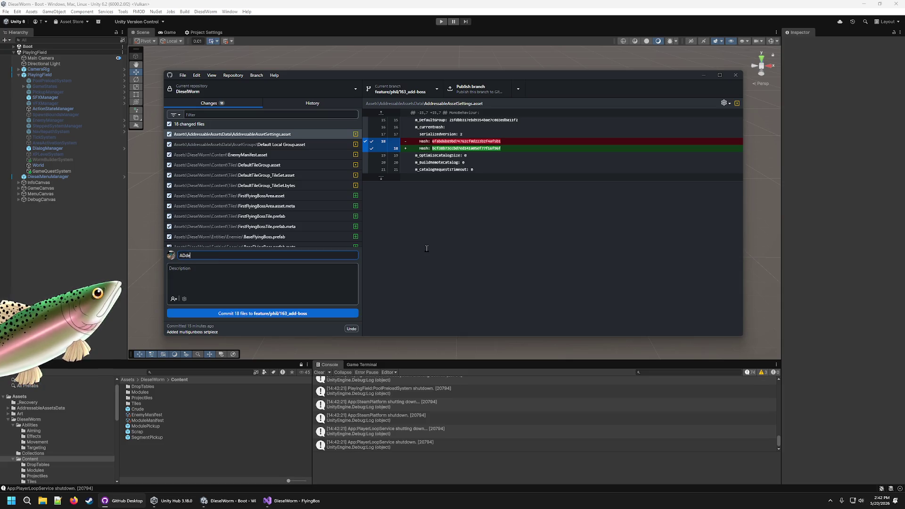
type("dded flying boss")
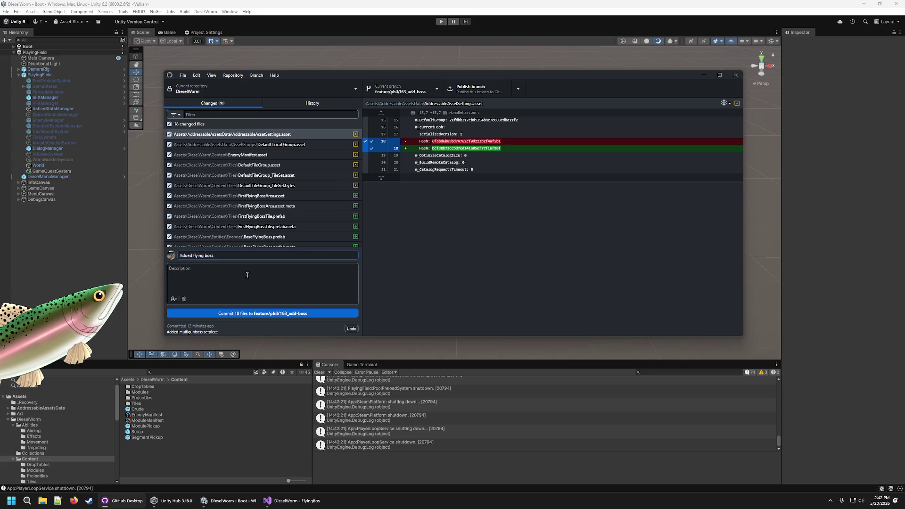
key("Tab")
type("Added f")
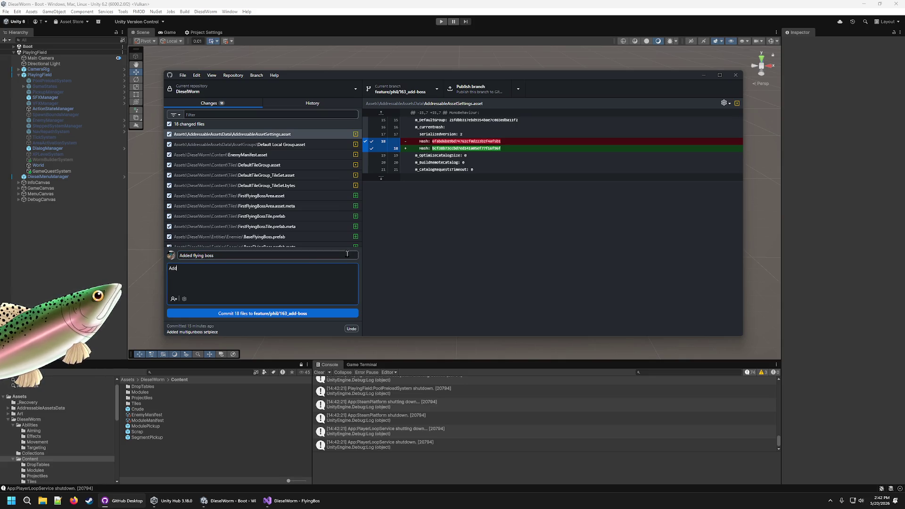
type("irst flyin")
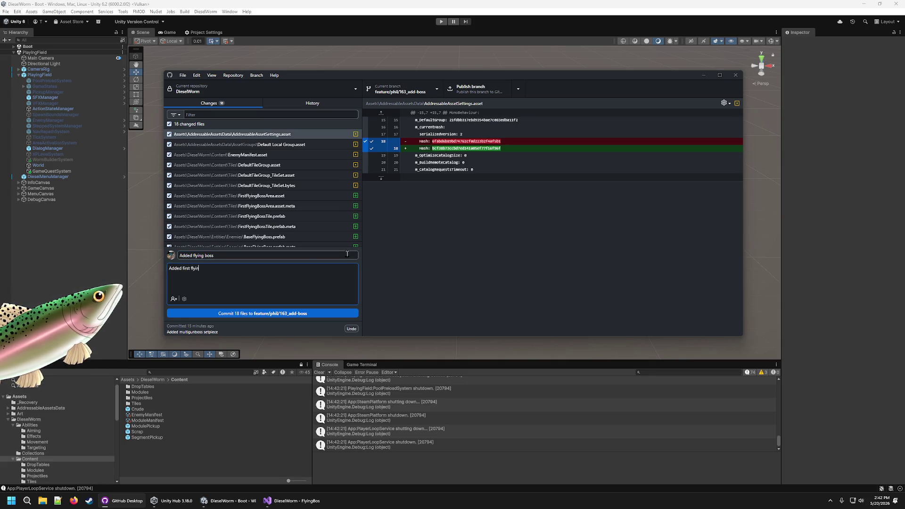
type("g boss")
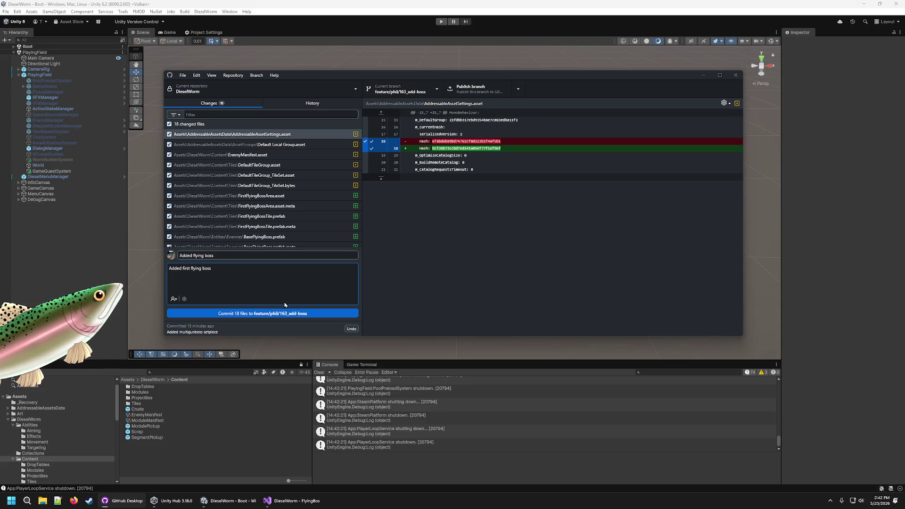
left_click(298, 313)
left_click(493, 6)
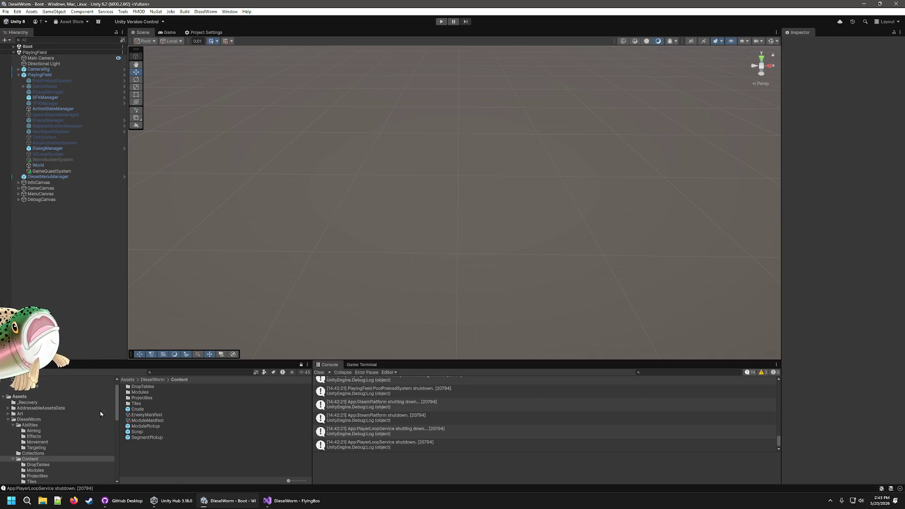
- Show the Entities > Enemies folder listing BaseFlyingBoss, FirstFlyingBoss and FlyingBoss
scroll(66, 424, "down", 3)
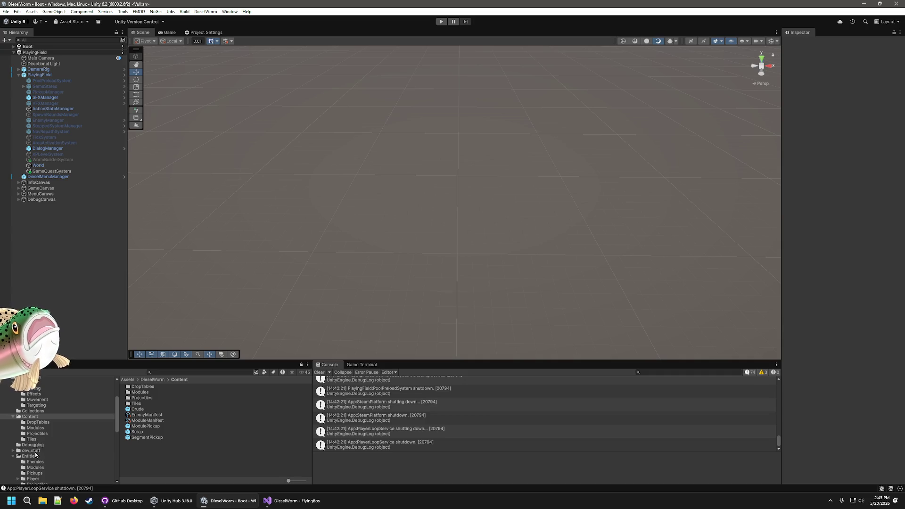
scroll(41, 466, "down", 2)
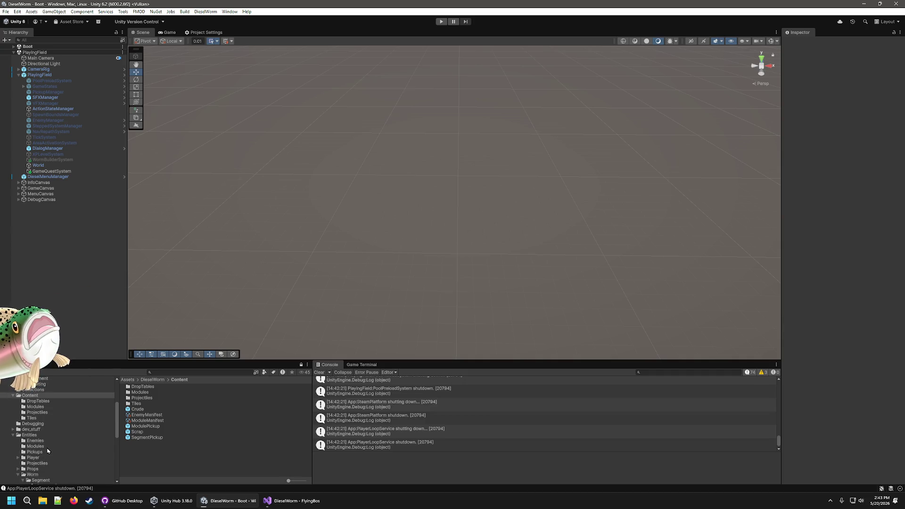
left_click(36, 441)
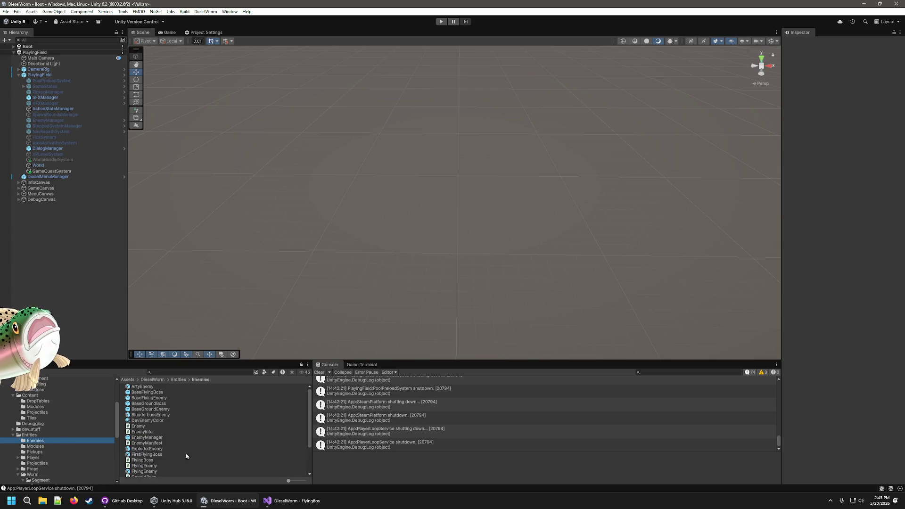